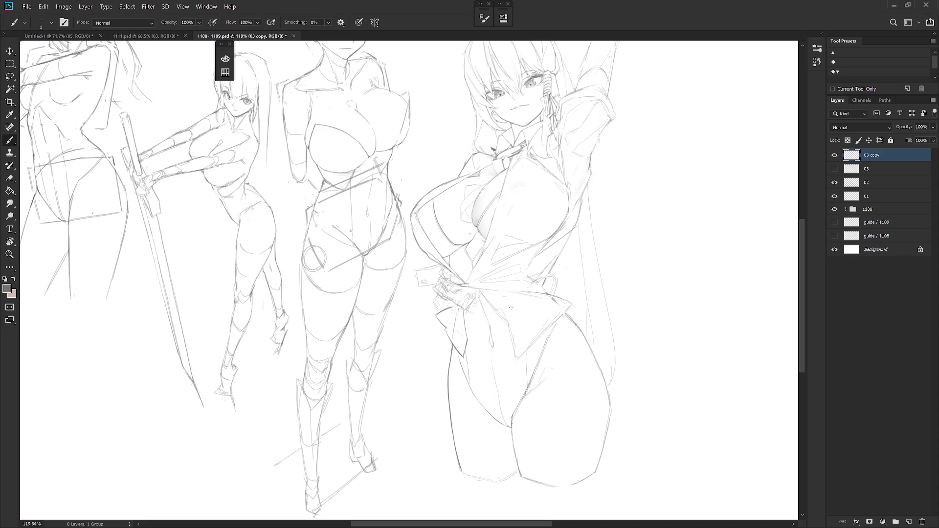
- Rotate the canvas view through several angles, then straighten it back to level
{"action": "key", "text": "r"}
{"action": "left_click_drag", "start_coordinate": [482, 286], "coordinate": [465, 268]}
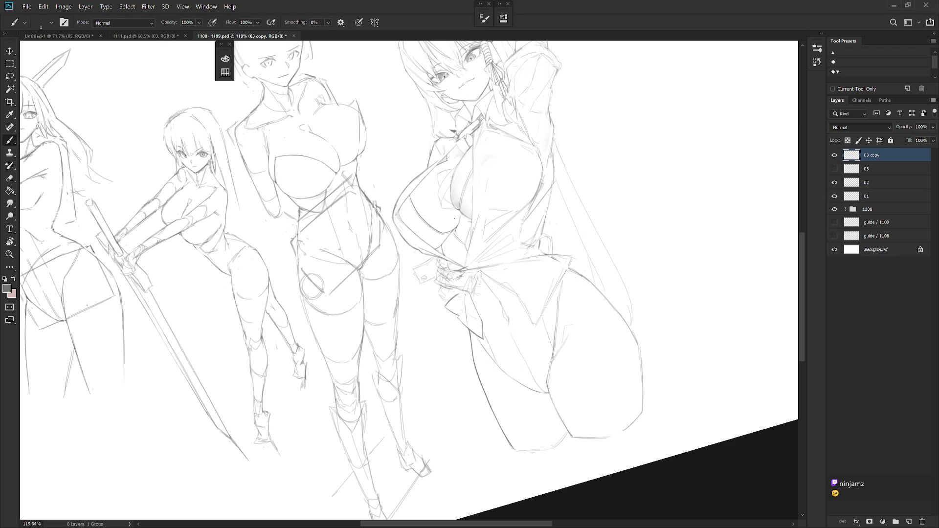
{"action": "left_click_drag", "start_coordinate": [495, 270], "coordinate": [555, 299]}
{"action": "left_click_drag", "start_coordinate": [531, 348], "coordinate": [497, 373]}
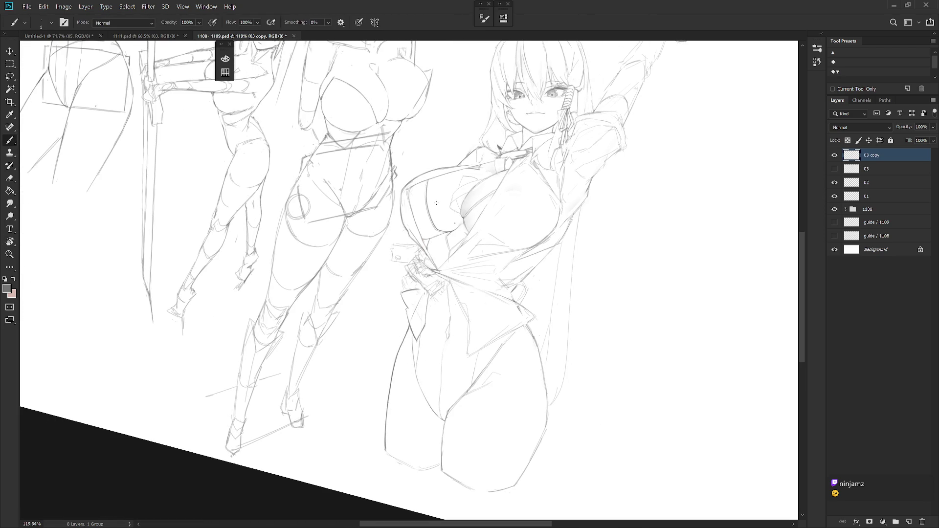
{"action": "left_click_drag", "start_coordinate": [436, 202], "coordinate": [559, 325]}
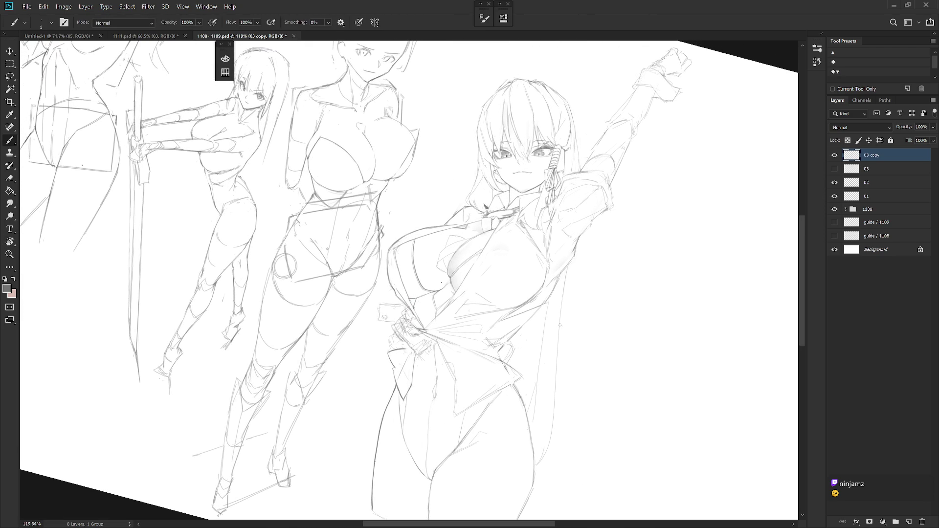
{"action": "left_click_drag", "start_coordinate": [571, 275], "coordinate": [551, 203]}
{"action": "key", "text": "e"}
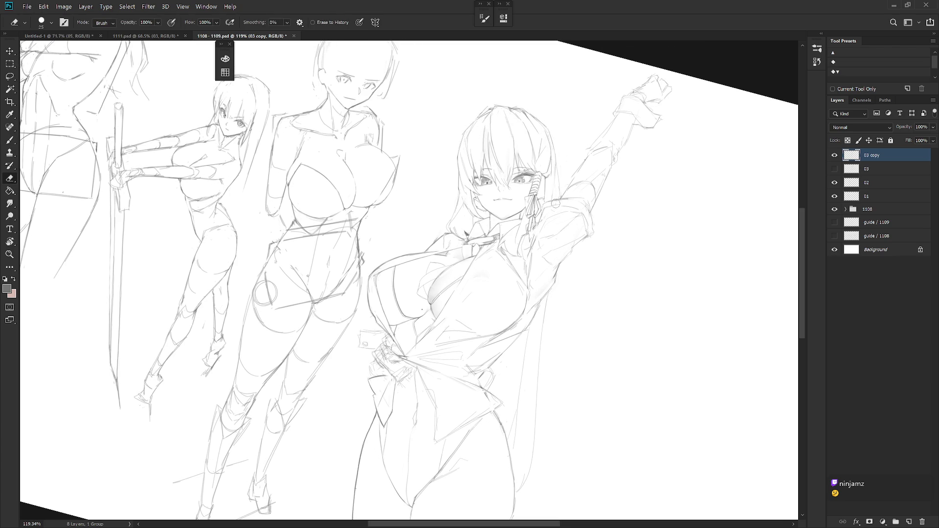
{"action": "key", "text": "b"}
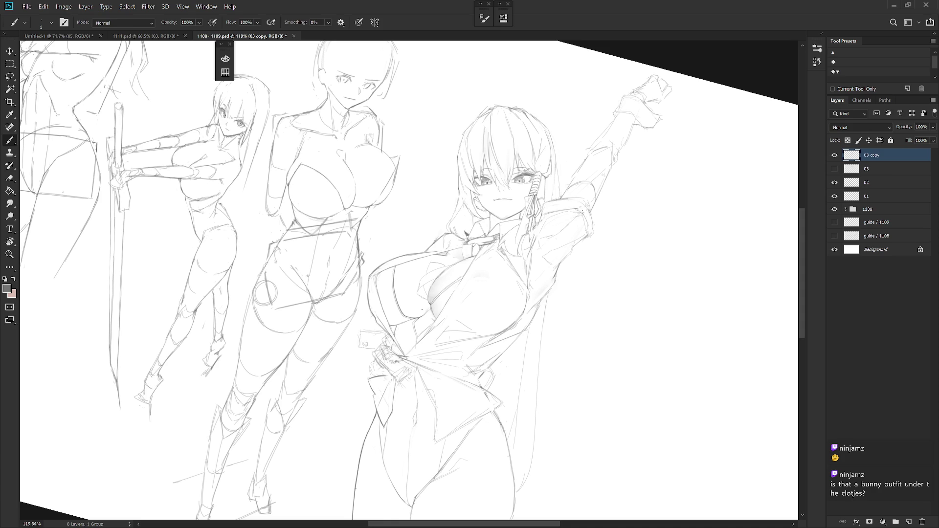
{"action": "left_click_drag", "start_coordinate": [573, 265], "coordinate": [565, 330]}
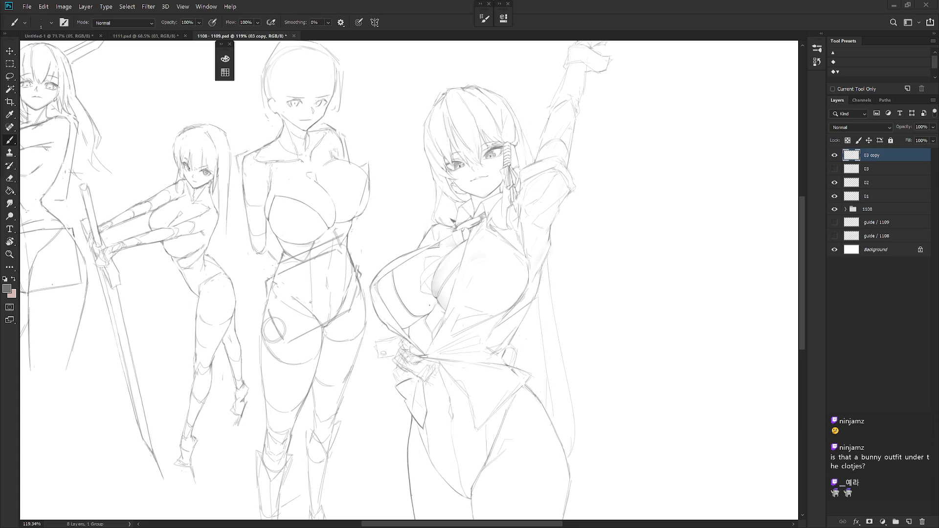
- Pan across the sheet from its top down to the bottom of the drawing
{"action": "left_click_drag", "start_coordinate": [521, 222], "coordinate": [530, 252]}
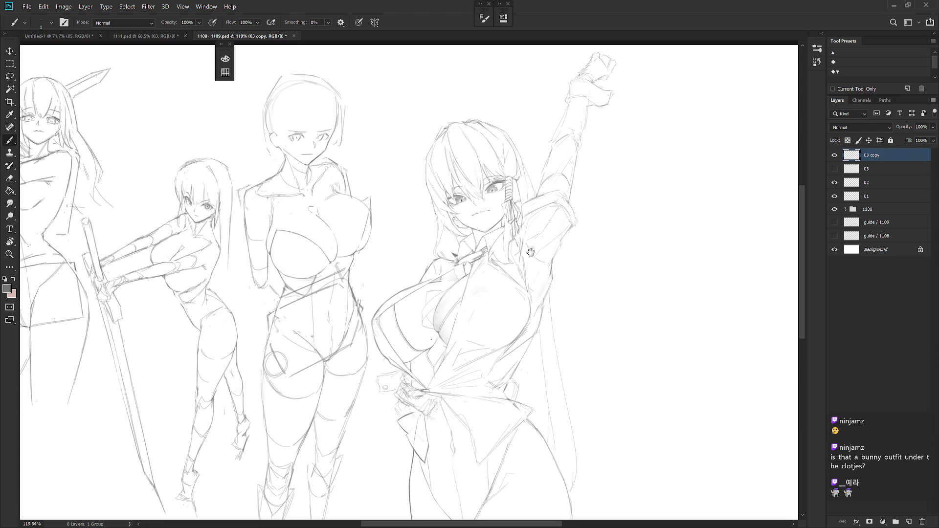
{"action": "scroll", "coordinate": [533, 253], "scroll_direction": "down", "scroll_amount": 2}
{"action": "key", "text": "e"}
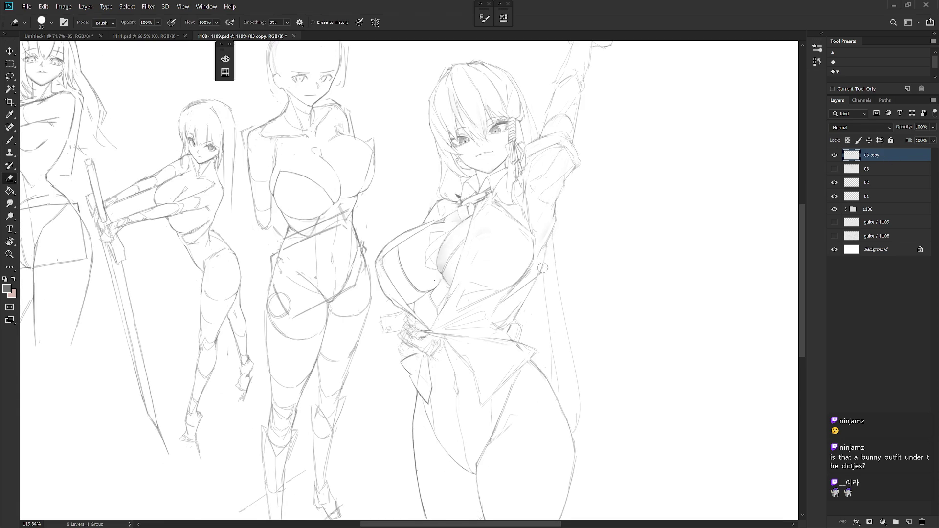
{"action": "key", "text": "b"}
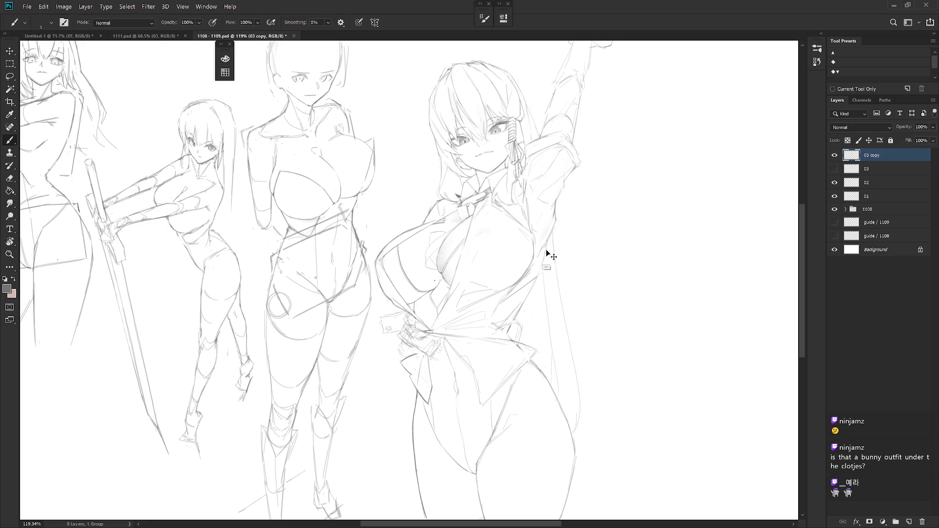
{"action": "key", "text": "e"}
{"action": "key", "text": "b"}
{"action": "scroll", "coordinate": [525, 372], "scroll_direction": "down", "scroll_amount": 5}
{"action": "left_click_drag", "start_coordinate": [548, 368], "coordinate": [500, 305]}
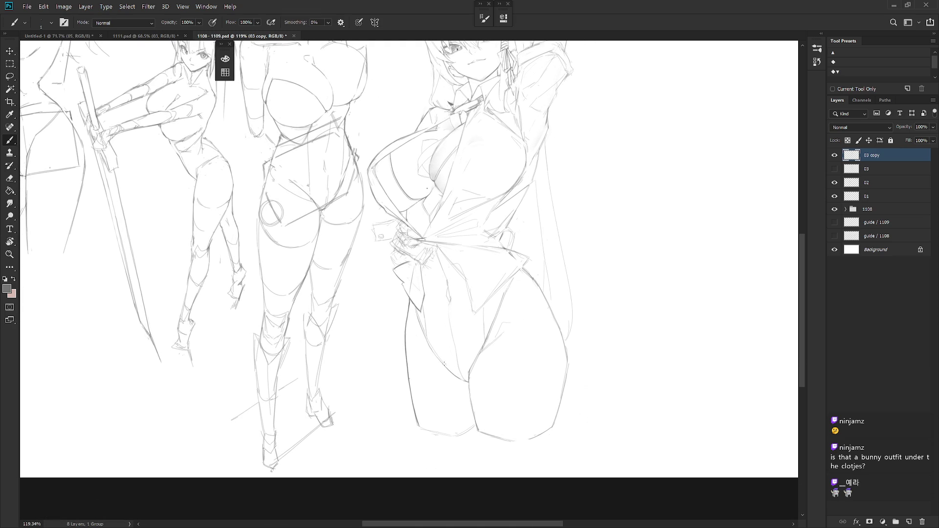
{"action": "left_click_drag", "start_coordinate": [556, 352], "coordinate": [535, 394]}
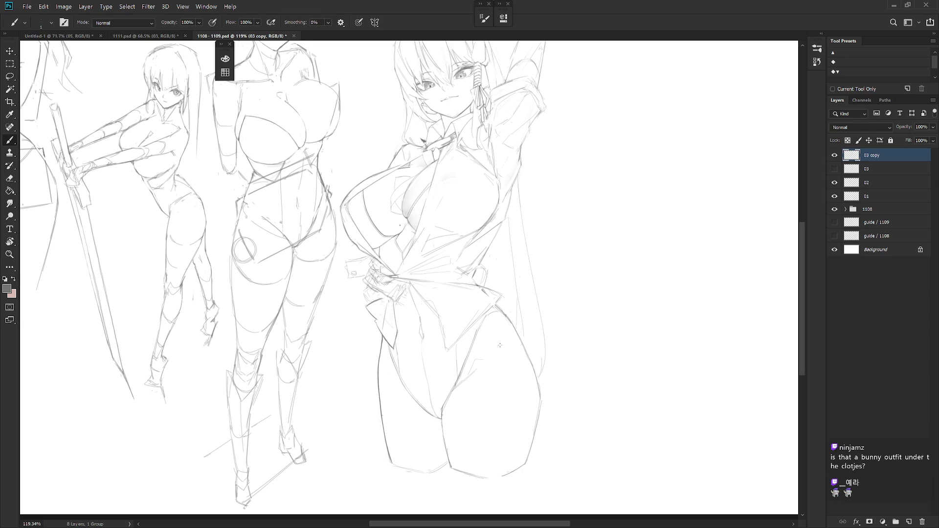
- Zoom in on the right figure's chest, reset the view rotation, and select the 03 sketch layer
{"action": "scroll", "coordinate": [500, 345], "scroll_direction": "up", "scroll_amount": 1}
{"action": "scroll", "coordinate": [504, 313], "scroll_direction": "up", "scroll_amount": 3}
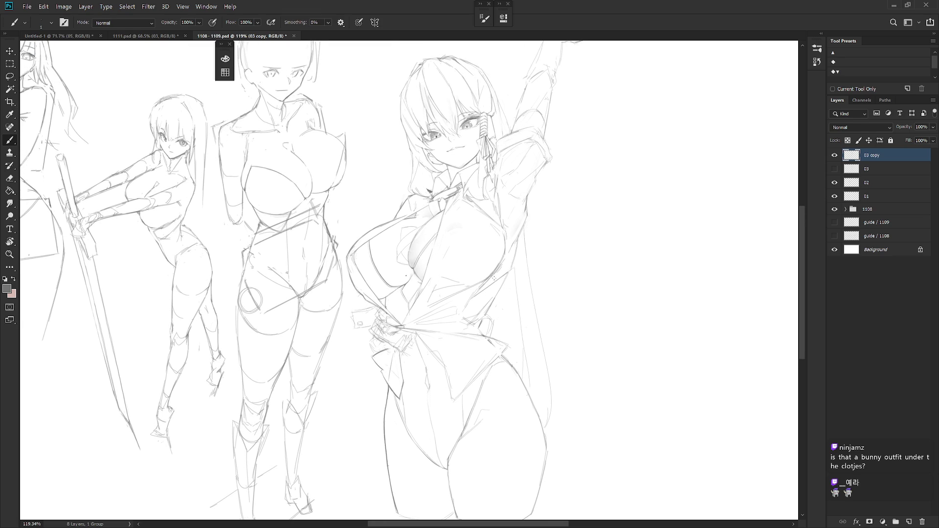
{"action": "scroll", "coordinate": [491, 293], "scroll_direction": "up", "scroll_amount": 2}
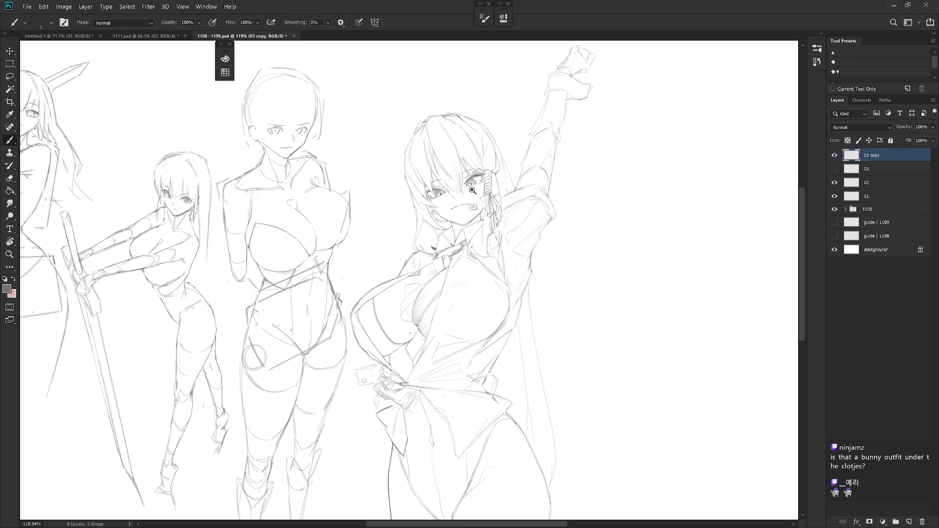
{"action": "scroll", "coordinate": [493, 193], "scroll_direction": "up", "scroll_amount": 5}
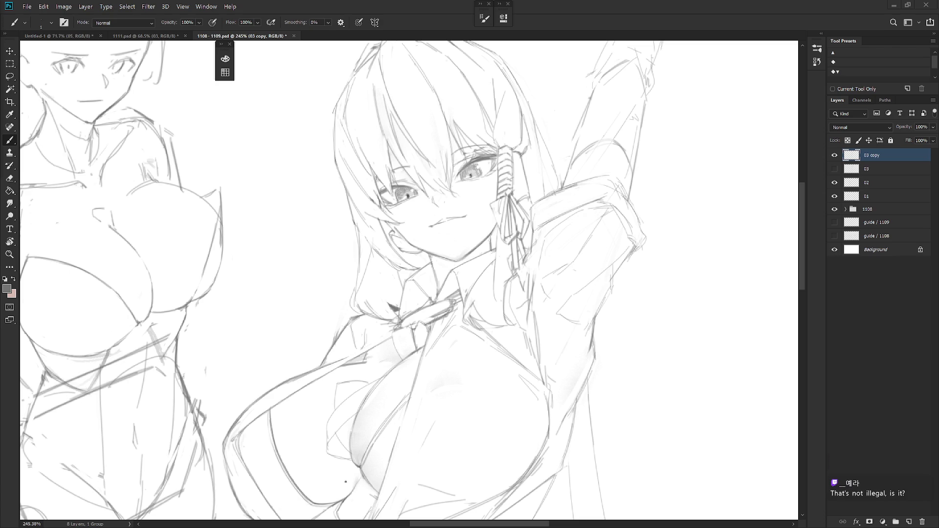
{"action": "scroll", "coordinate": [562, 90], "scroll_direction": "down", "scroll_amount": 5}
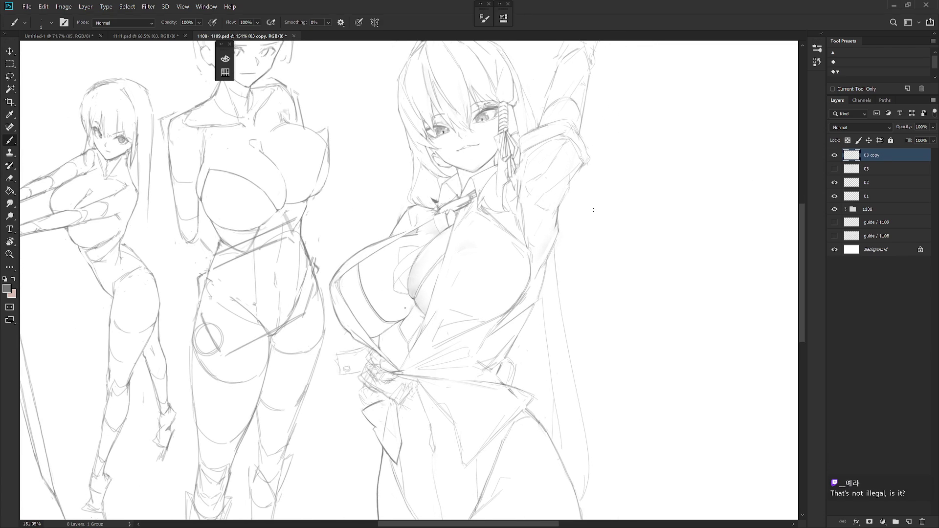
{"action": "scroll", "coordinate": [387, 235], "scroll_direction": "up", "scroll_amount": 2}
{"action": "key", "text": "e"}
{"action": "scroll", "coordinate": [384, 248], "scroll_direction": "up", "scroll_amount": 1}
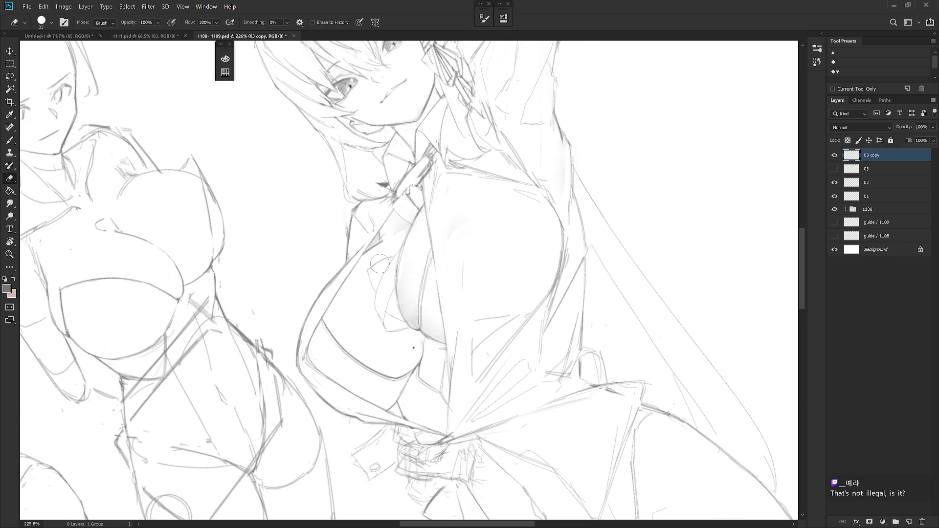
{"action": "key", "text": "b"}
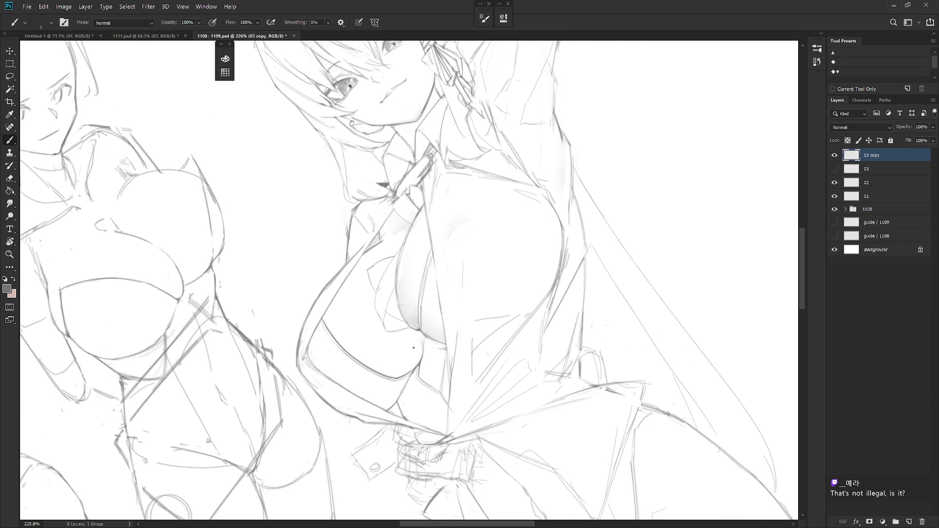
{"action": "key", "text": "Escape"}
{"action": "left_click", "coordinate": [875, 169]}
- Create a new layer named '03) clr' above the 03 sketch layer
{"action": "key", "text": "ctrl+shift+n"}
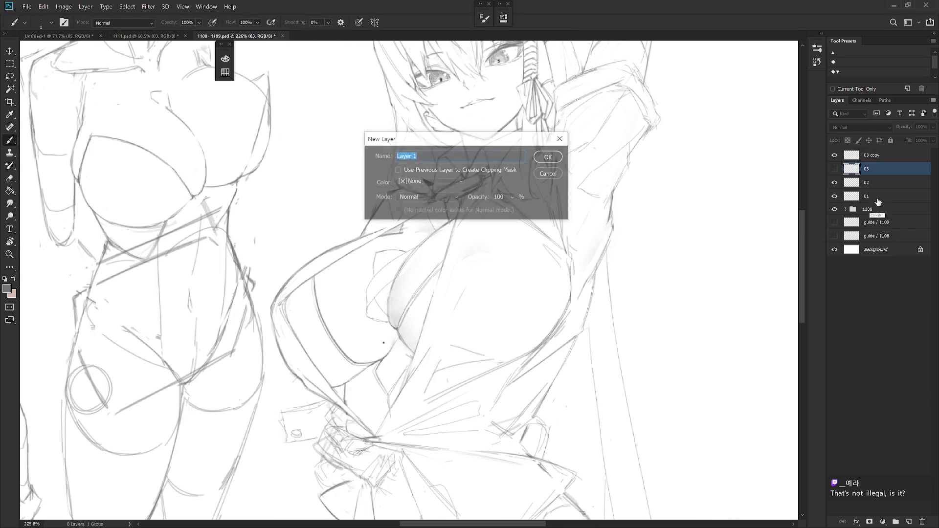
{"action": "type", "text": "03"}
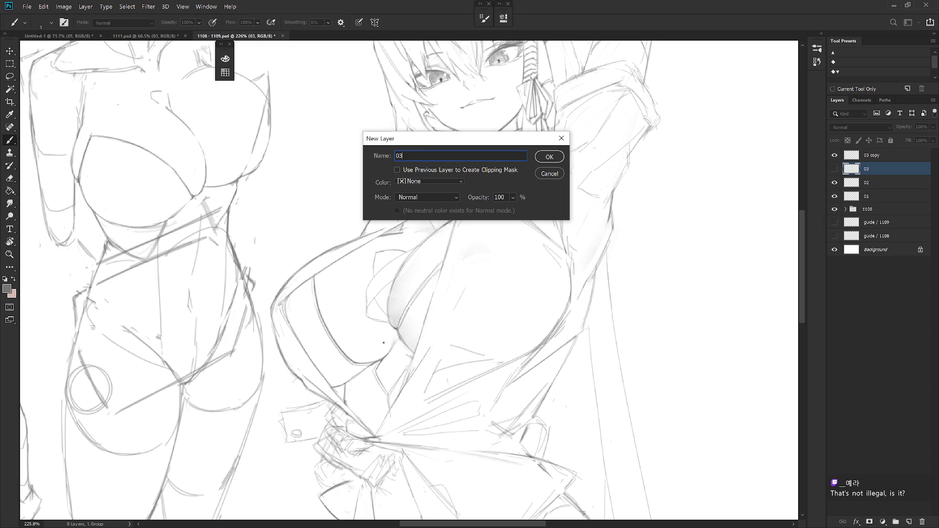
{"action": "type", "text": ") clr"}
{"action": "key", "text": "Return"}
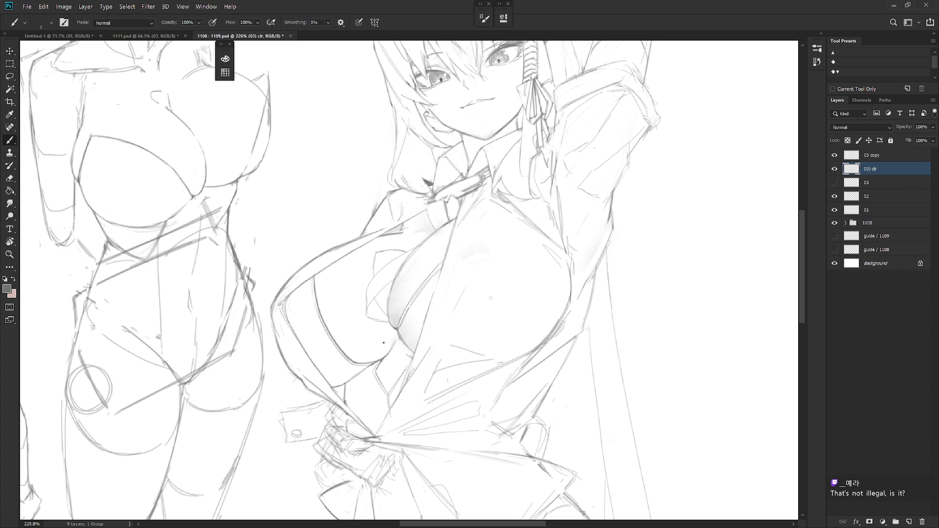
{"action": "left_click_drag", "start_coordinate": [488, 340], "coordinate": [502, 317]}
- Set a darker grey painting colour and bring up the brush presets
{"action": "key", "text": "F6"}
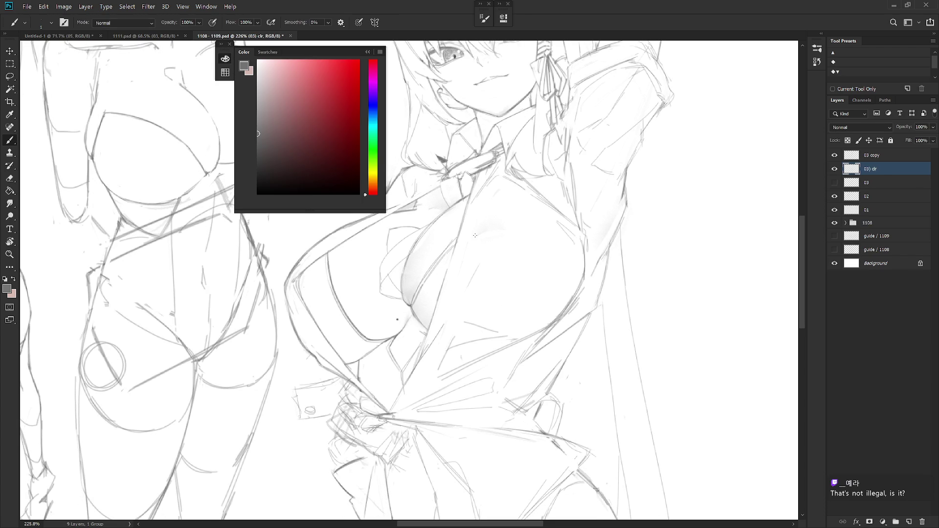
{"action": "left_click_drag", "start_coordinate": [265, 166], "coordinate": [258, 164]}
{"action": "left_click", "coordinate": [368, 52]}
{"action": "left_click_drag", "start_coordinate": [470, 253], "coordinate": [470, 273]}
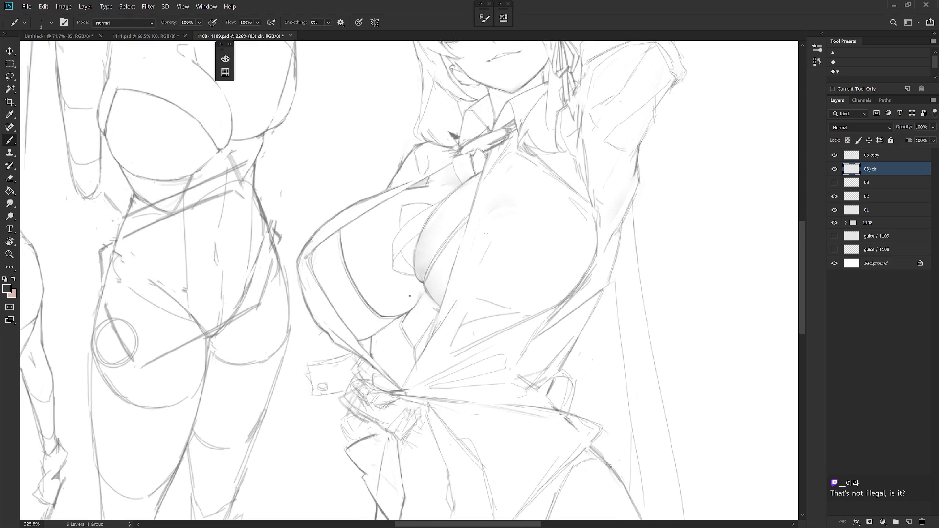
{"action": "right_click", "coordinate": [474, 257]}
{"action": "scroll", "coordinate": [563, 415], "scroll_direction": "up", "scroll_amount": 3}
{"action": "scroll", "coordinate": [562, 416], "scroll_direction": "up", "scroll_amount": 3}
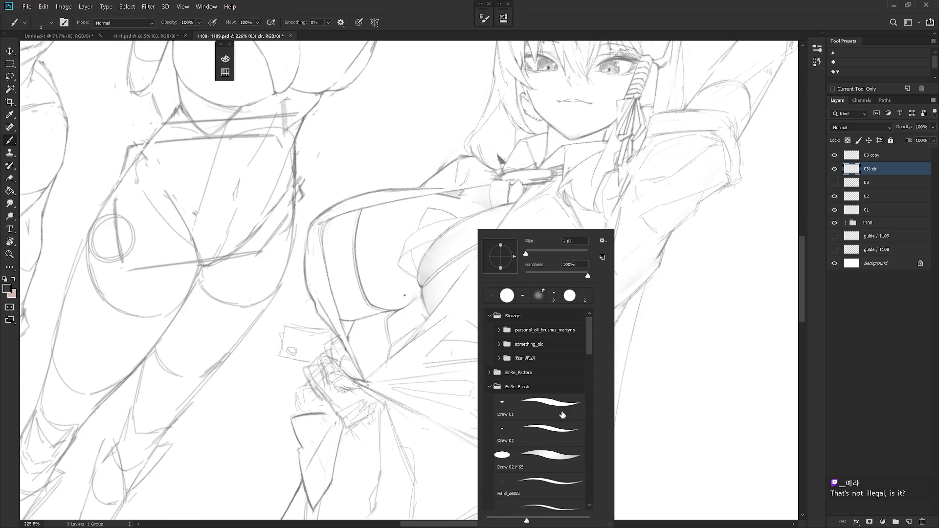
- Choose a hard brush preset and enlarge it with ]
{"action": "left_click", "coordinate": [549, 505]}
{"action": "scroll", "coordinate": [549, 504], "scroll_direction": "down", "scroll_amount": 1}
{"action": "key", "text": "Return"}
{"action": "key", "text": "bracketright"}
{"action": "key", "text": "bracketright"}
{"action": "key", "text": "bracketright"}
{"action": "left_click_drag", "start_coordinate": [326, 234], "coordinate": [329, 225]}
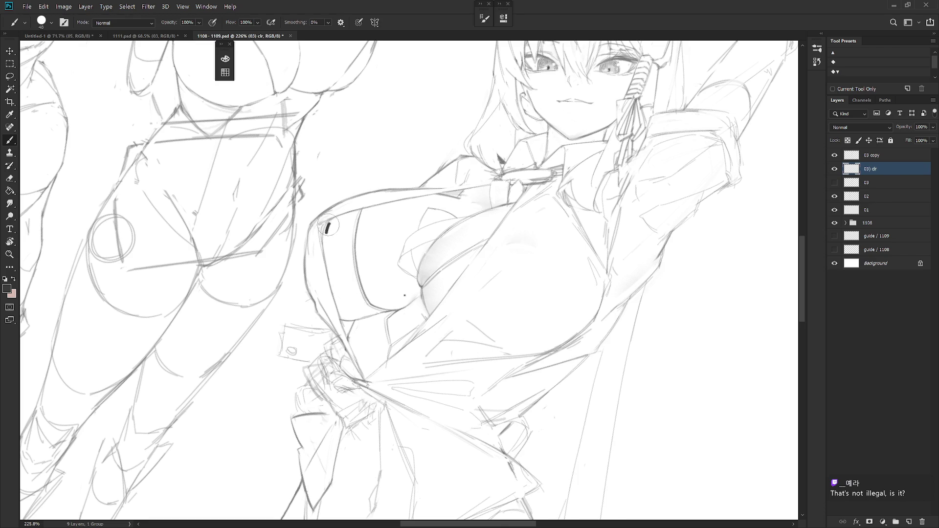
{"action": "key", "text": "ctrl+z"}
- Paint grey strokes down the bodysuit's side panel on the 03) clr layer
{"action": "right_click", "coordinate": [334, 191], "text": "alt+shift"}
{"action": "left_click_drag", "start_coordinate": [328, 223], "coordinate": [326, 240]}
{"action": "left_click", "coordinate": [875, 155]}
{"action": "left_click", "coordinate": [860, 127]}
{"action": "left_click", "coordinate": [875, 169]}
{"action": "left_click_drag", "start_coordinate": [325, 240], "coordinate": [355, 318]}
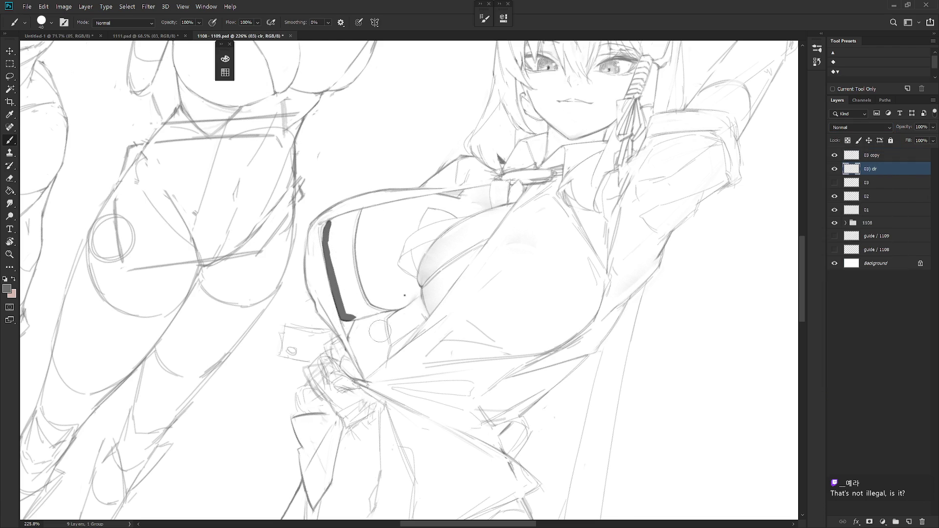
{"action": "left_click_drag", "start_coordinate": [327, 306], "coordinate": [331, 339]}
- Rotate the canvas view upright and zoom out to see the whole sheet
{"action": "key", "text": "r"}
{"action": "mouse_move", "coordinate": [387, 310]}
{"action": "left_mouse_down"}
{"action": "mouse_move", "coordinate": [466, 316]}
{"action": "mouse_move", "coordinate": [435, 343]}
{"action": "left_mouse_up"}
{"action": "mouse_move", "coordinate": [374, 210]}
{"action": "left_mouse_down"}
{"action": "mouse_move", "coordinate": [361, 226]}
{"action": "mouse_move", "coordinate": [362, 256]}
{"action": "mouse_move", "coordinate": [376, 210]}
{"action": "mouse_move", "coordinate": [389, 205]}
{"action": "mouse_move", "coordinate": [386, 264]}
{"action": "mouse_move", "coordinate": [401, 292]}
{"action": "mouse_move", "coordinate": [438, 272]}
{"action": "left_mouse_up"}
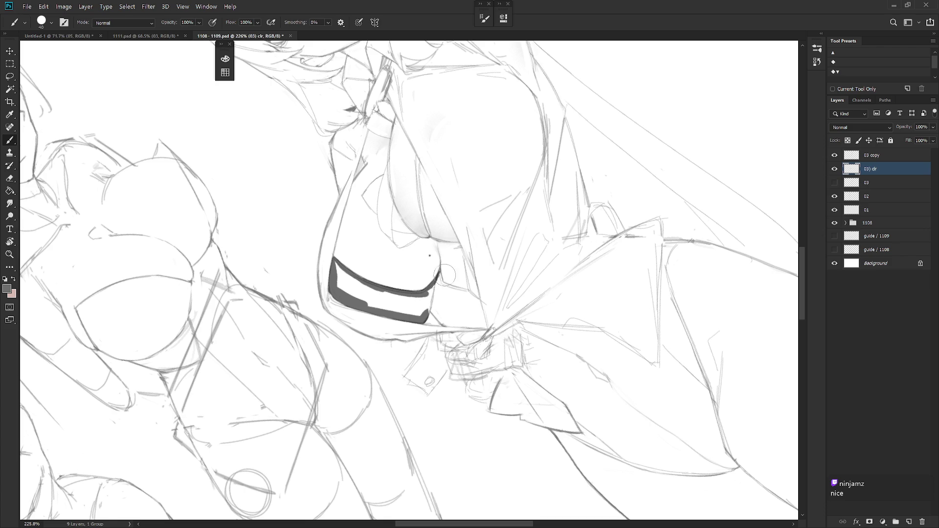
{"action": "key", "text": "ctrl+minus"}
{"action": "key", "text": "ctrl+minus"}
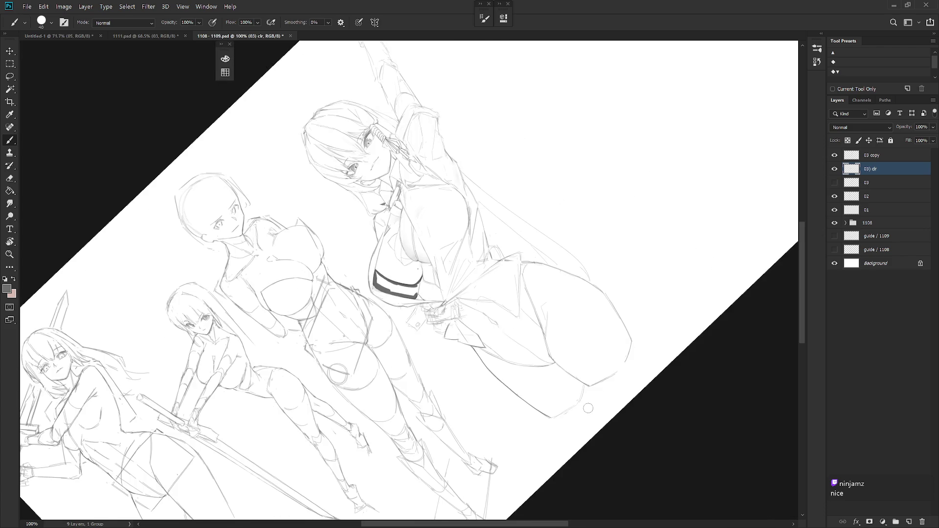
- Save the Untitled-1 document as 1112
{"action": "key", "text": "Escape"}
{"action": "key", "text": "ctrl+Tab"}
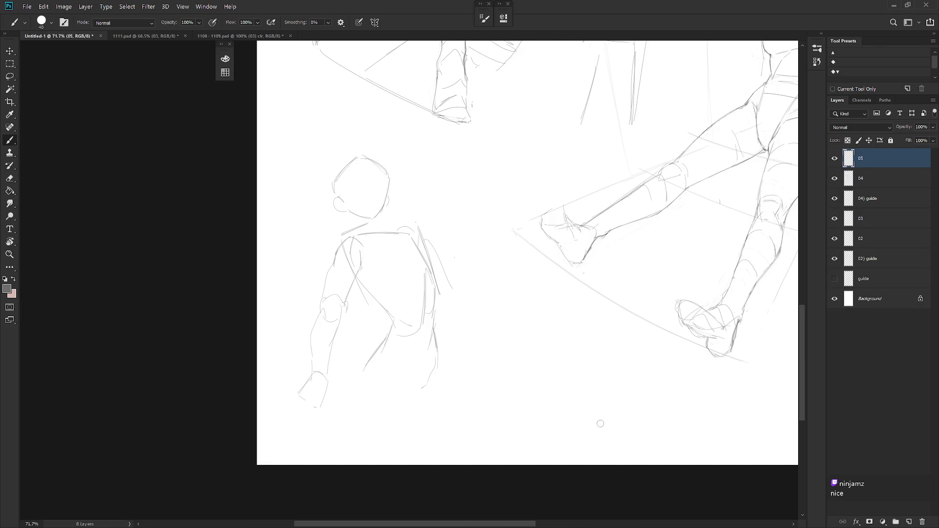
{"action": "key", "text": "ctrl+shift+s"}
{"action": "type", "text": "11"}
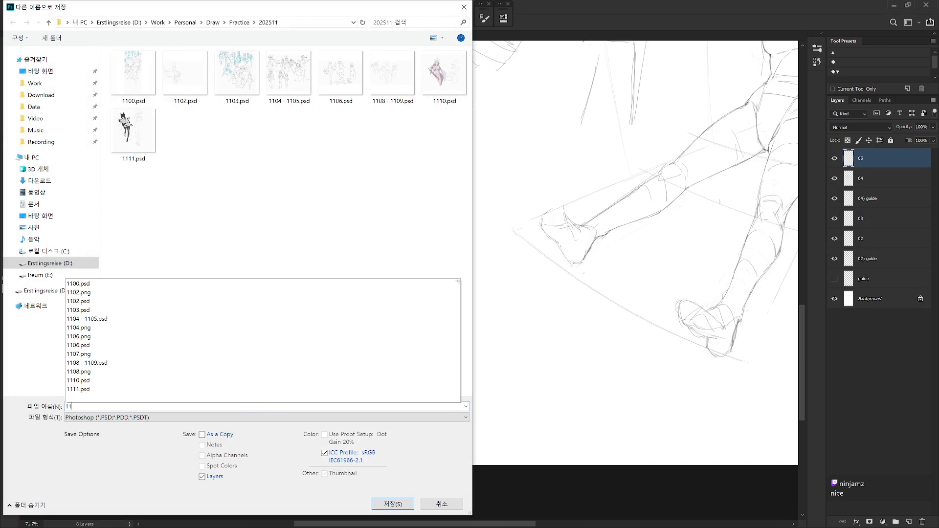
{"action": "type", "text": "12"}
{"action": "key", "text": "Return"}
{"action": "key", "text": "Return"}
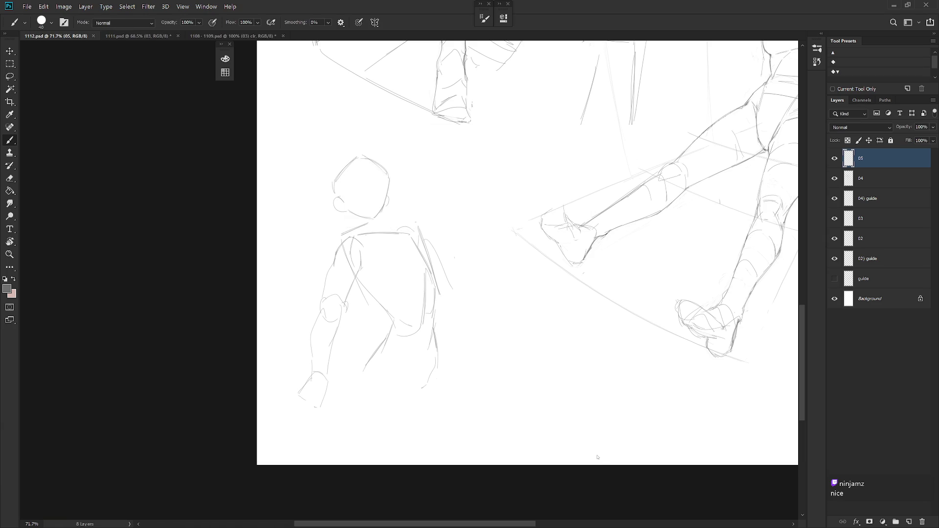
- Save the 1111 document, then return to 1108 - 1109.psd
{"action": "key", "text": "ctrl+Tab"}
{"action": "key", "text": "ctrl+s"}
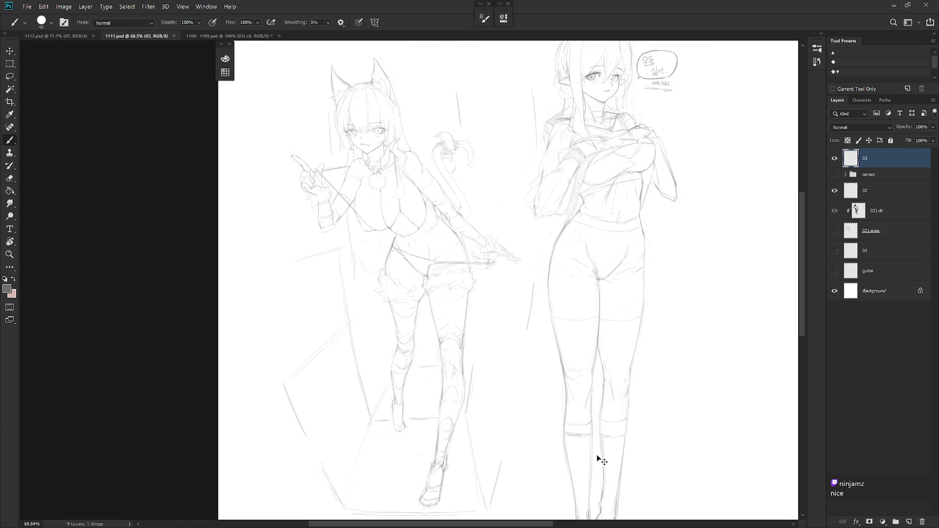
{"action": "key", "text": "ctrl+Tab"}
{"action": "left_click_drag", "start_coordinate": [399, 272], "coordinate": [411, 272]}
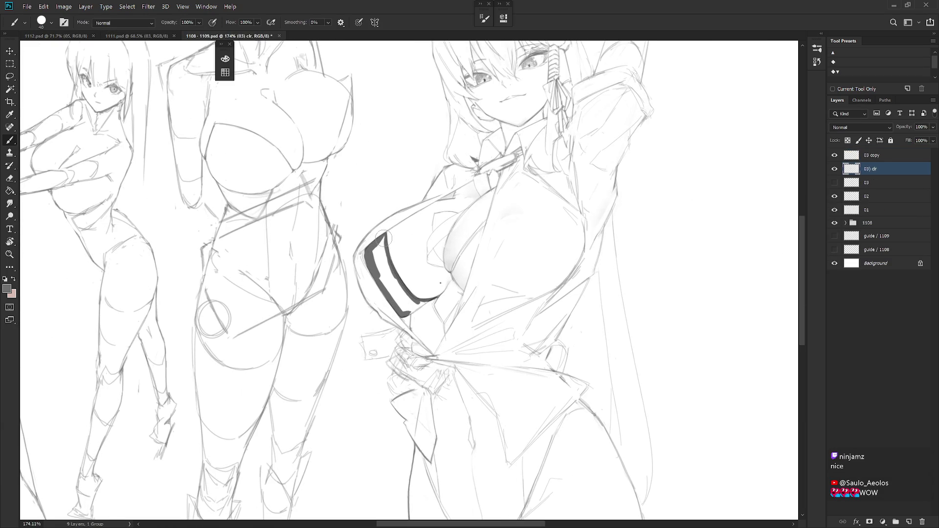
- Fill the bodysuit band under the open shirt with dark grey
{"action": "mouse_move", "coordinate": [379, 235]}
{"action": "left_mouse_down"}
{"action": "mouse_move", "coordinate": [391, 278]}
{"action": "mouse_move", "coordinate": [406, 304]}
{"action": "mouse_move", "coordinate": [415, 299]}
{"action": "mouse_move", "coordinate": [412, 317]}
{"action": "left_mouse_up"}
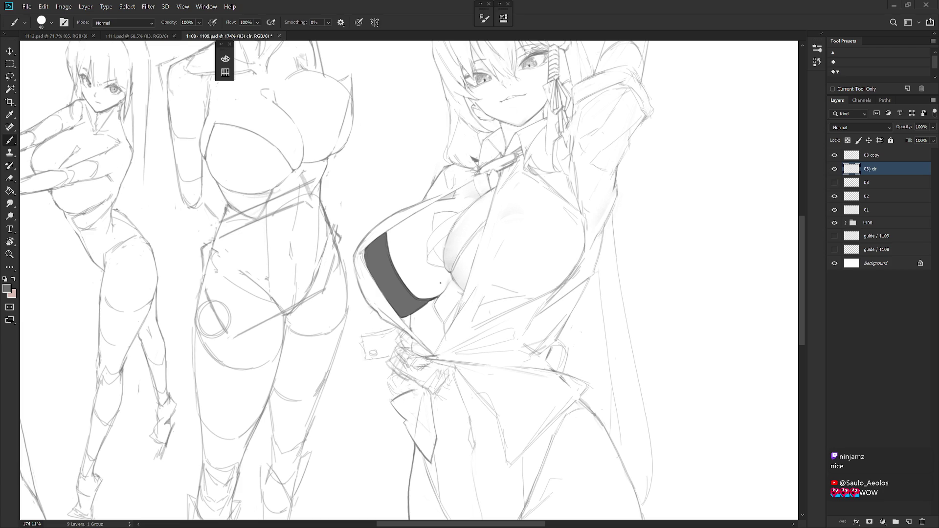
{"action": "left_click_drag", "start_coordinate": [634, 260], "coordinate": [399, 307]}
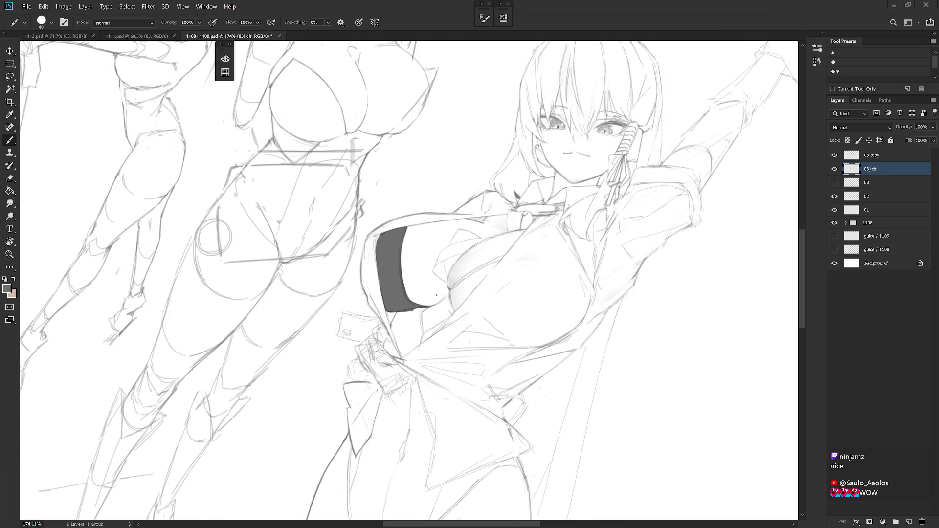
{"action": "left_click_drag", "start_coordinate": [622, 272], "coordinate": [404, 307]}
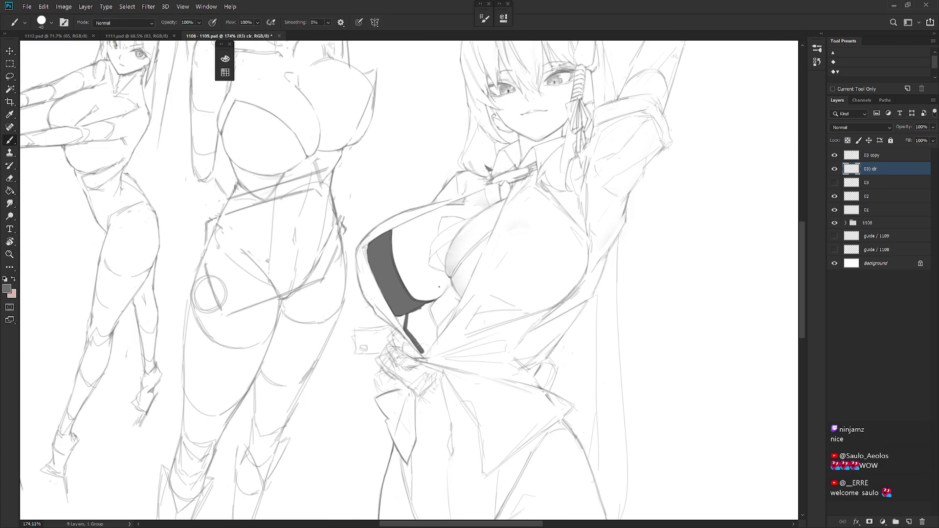
- Shrink the brush to 30 and draw the dark V-shaped chest strap
{"action": "key", "text": "bracketleft"}
{"action": "left_click_drag", "start_coordinate": [428, 305], "coordinate": [429, 310]}
{"action": "left_click_drag", "start_coordinate": [437, 327], "coordinate": [443, 322]}
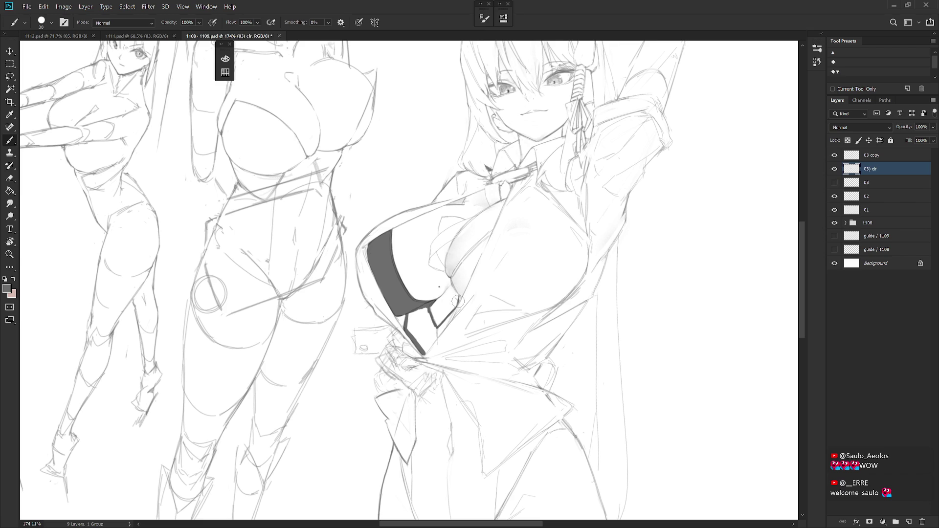
{"action": "left_click_drag", "start_coordinate": [460, 297], "coordinate": [464, 289]}
{"action": "left_click_drag", "start_coordinate": [425, 305], "coordinate": [430, 315]}
{"action": "mouse_move", "coordinate": [421, 350]}
{"action": "left_mouse_down"}
{"action": "mouse_move", "coordinate": [435, 336]}
{"action": "mouse_move", "coordinate": [425, 350]}
{"action": "mouse_move", "coordinate": [411, 319]}
{"action": "mouse_move", "coordinate": [422, 337]}
{"action": "mouse_move", "coordinate": [424, 314]}
{"action": "left_mouse_up"}
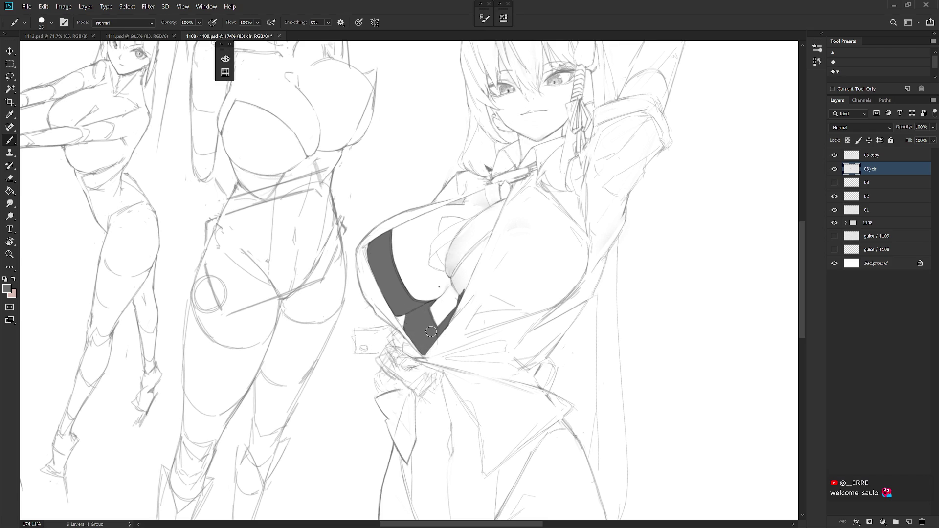
- Lasso the cleavage gap and fill it with dark grey
{"action": "key", "text": "r"}
{"action": "left_click_drag", "start_coordinate": [465, 276], "coordinate": [453, 293]}
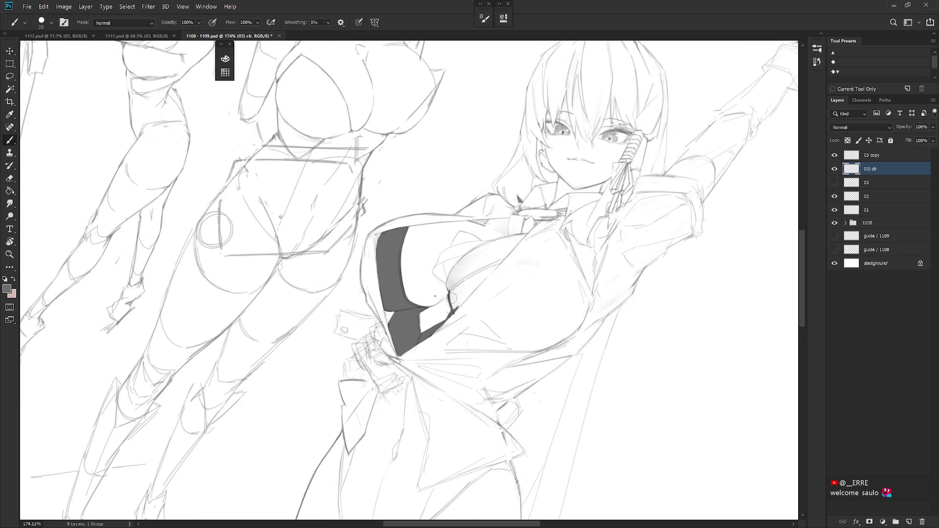
{"action": "key", "text": "e"}
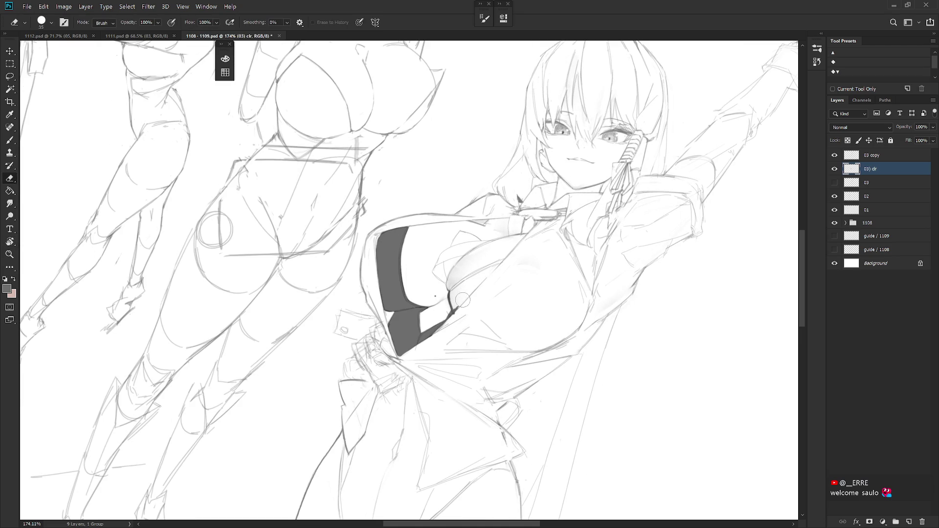
{"action": "key", "text": "l"}
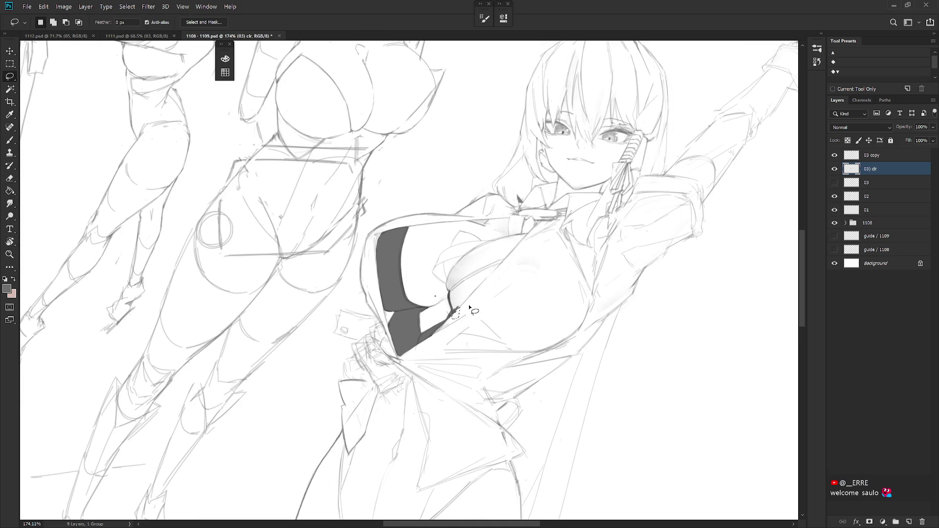
{"action": "key", "text": "r"}
{"action": "left_click_drag", "start_coordinate": [471, 304], "coordinate": [496, 281]}
{"action": "left_click_drag", "start_coordinate": [475, 209], "coordinate": [448, 268]}
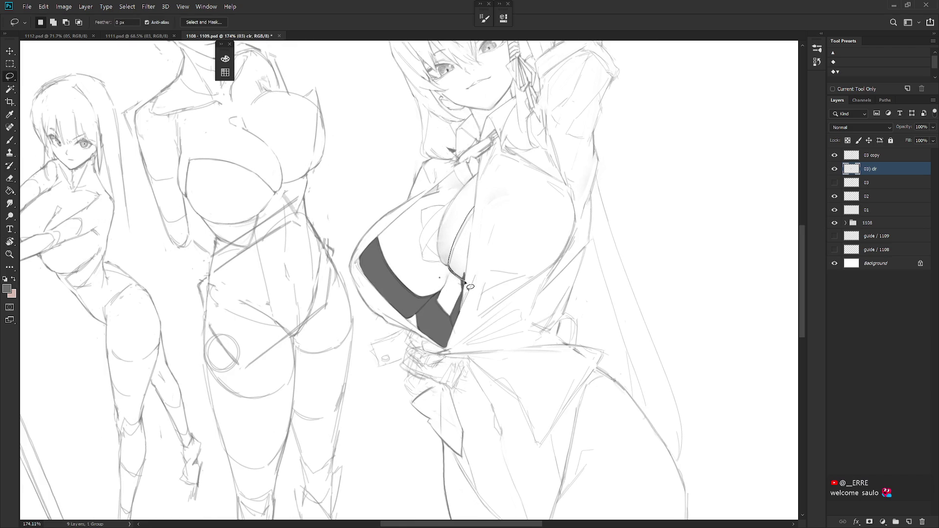
{"action": "left_click_drag", "start_coordinate": [465, 282], "coordinate": [464, 254]}
{"action": "key", "text": "alt+BackSpace"}
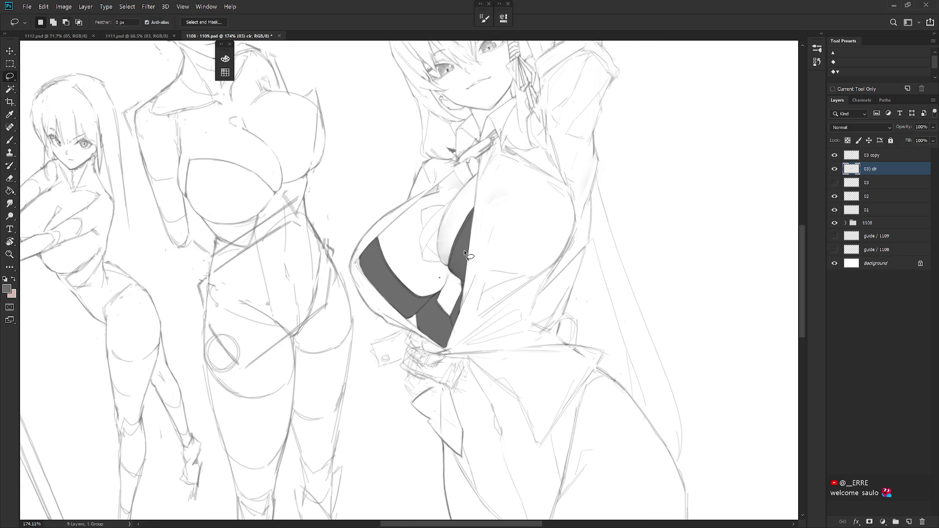
- Lasso the lower bodysuit's outline down the leg line and up to the waist
{"action": "scroll", "coordinate": [465, 253], "scroll_direction": "down", "scroll_amount": 1}
{"action": "scroll", "coordinate": [480, 262], "scroll_direction": "down", "scroll_amount": 2}
{"action": "scroll", "coordinate": [496, 272], "scroll_direction": "down", "scroll_amount": 1}
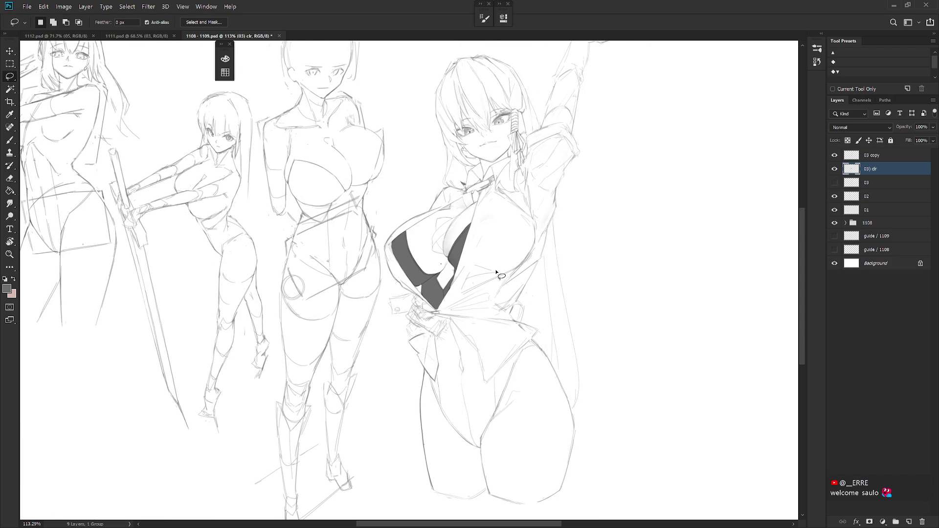
{"action": "left_click_drag", "start_coordinate": [496, 272], "coordinate": [468, 347]}
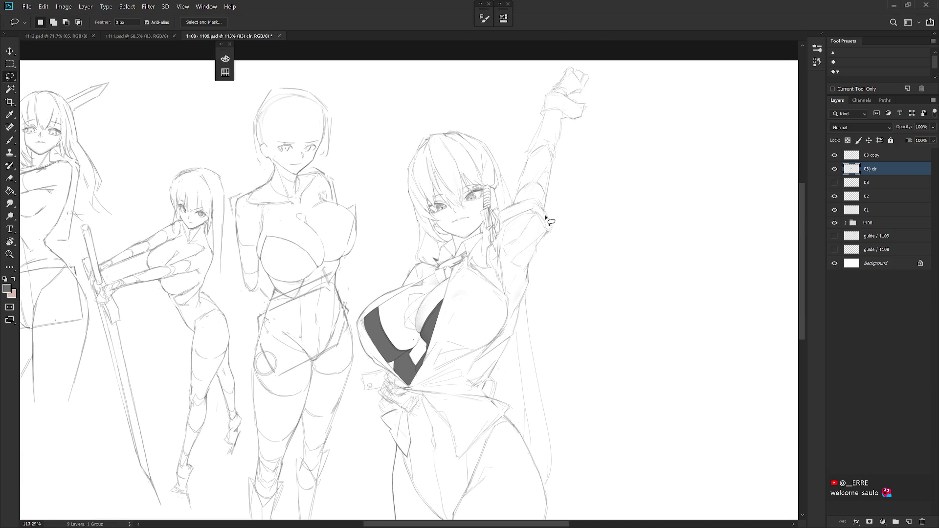
{"action": "left_click_drag", "start_coordinate": [513, 274], "coordinate": [484, 313]}
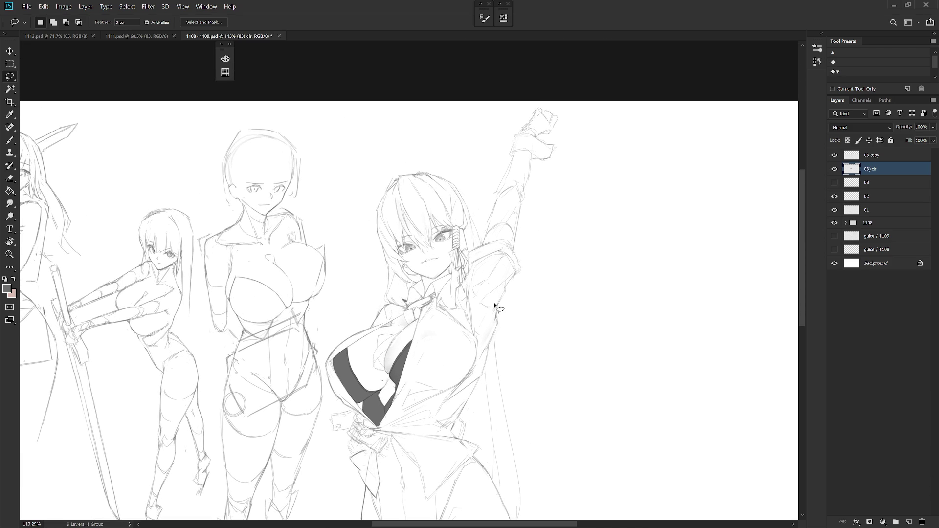
{"action": "left_click_drag", "start_coordinate": [541, 138], "coordinate": [550, 196]}
{"action": "scroll", "coordinate": [550, 196], "scroll_direction": "down", "scroll_amount": 2}
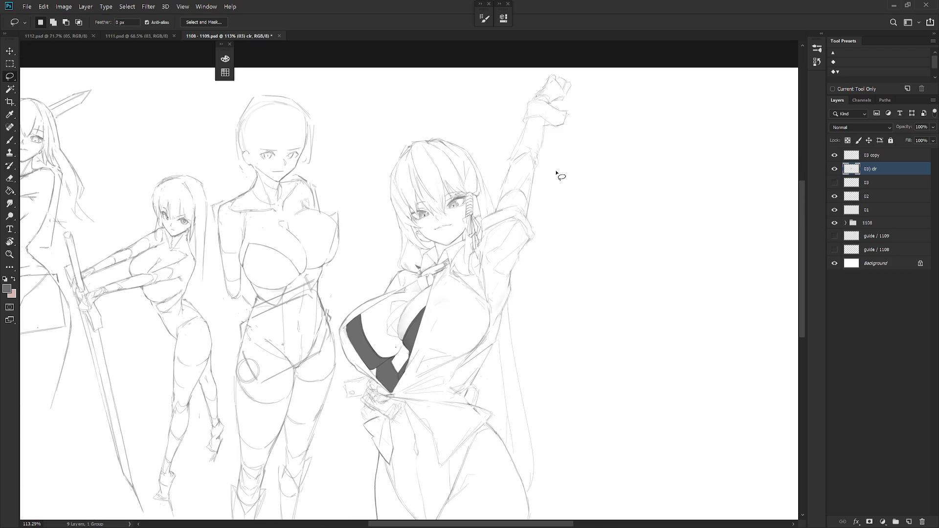
{"action": "scroll", "coordinate": [528, 241], "scroll_direction": "down", "scroll_amount": 1}
{"action": "scroll", "coordinate": [530, 266], "scroll_direction": "down", "scroll_amount": 1}
{"action": "scroll", "coordinate": [542, 214], "scroll_direction": "down", "scroll_amount": 2}
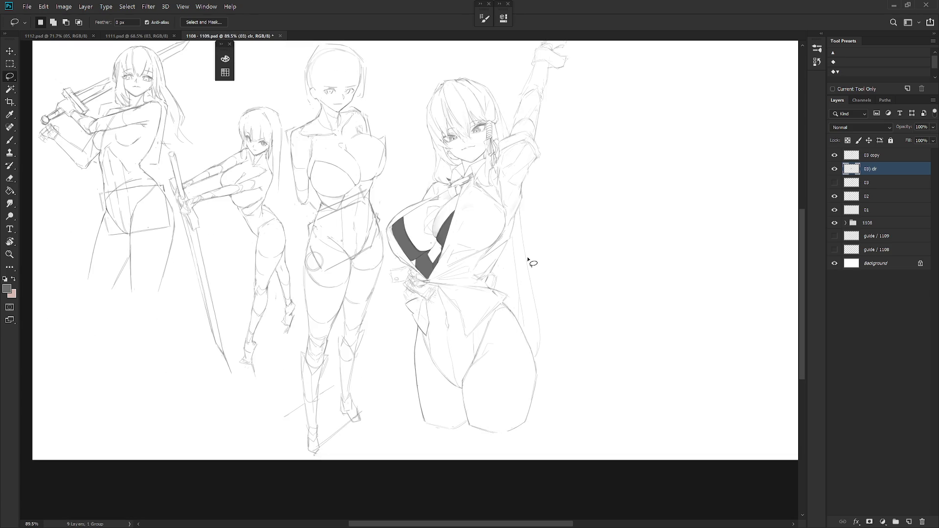
{"action": "scroll", "coordinate": [526, 267], "scroll_direction": "up", "scroll_amount": 2}
{"action": "scroll", "coordinate": [436, 239], "scroll_direction": "up", "scroll_amount": 2}
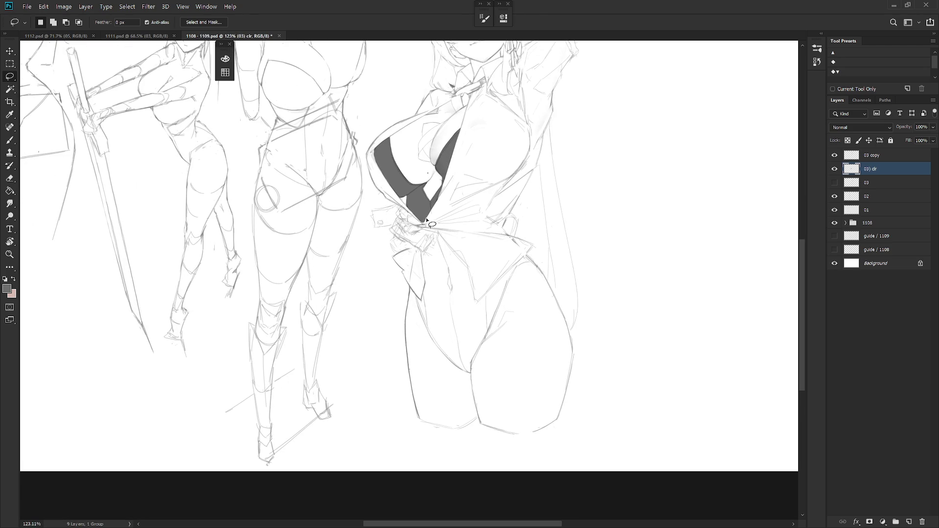
{"action": "left_click_drag", "start_coordinate": [423, 253], "coordinate": [422, 302]}
{"action": "mouse_move", "coordinate": [421, 299]}
{"action": "left_mouse_down"}
{"action": "mouse_move", "coordinate": [441, 350]}
{"action": "mouse_move", "coordinate": [471, 378]}
{"action": "mouse_move", "coordinate": [441, 238]}
{"action": "left_mouse_up"}
{"action": "left_click_drag", "start_coordinate": [435, 234], "coordinate": [423, 251]}
- Add the right side to the bodysuit selection and fill it dark grey
{"action": "mouse_move", "coordinate": [470, 368]}
{"action": "left_mouse_down"}
{"action": "mouse_move", "coordinate": [487, 333]}
{"action": "mouse_move", "coordinate": [473, 296]}
{"action": "left_mouse_up"}
{"action": "left_click_drag", "start_coordinate": [473, 296], "coordinate": [431, 221]}
{"action": "mouse_move", "coordinate": [489, 293]}
{"action": "left_mouse_down"}
{"action": "mouse_move", "coordinate": [517, 265]}
{"action": "mouse_move", "coordinate": [512, 277]}
{"action": "left_mouse_up"}
{"action": "left_click_drag", "start_coordinate": [512, 277], "coordinate": [470, 366]}
{"action": "key", "text": "alt+BackSpace"}
{"action": "key", "text": "ctrl+d"}
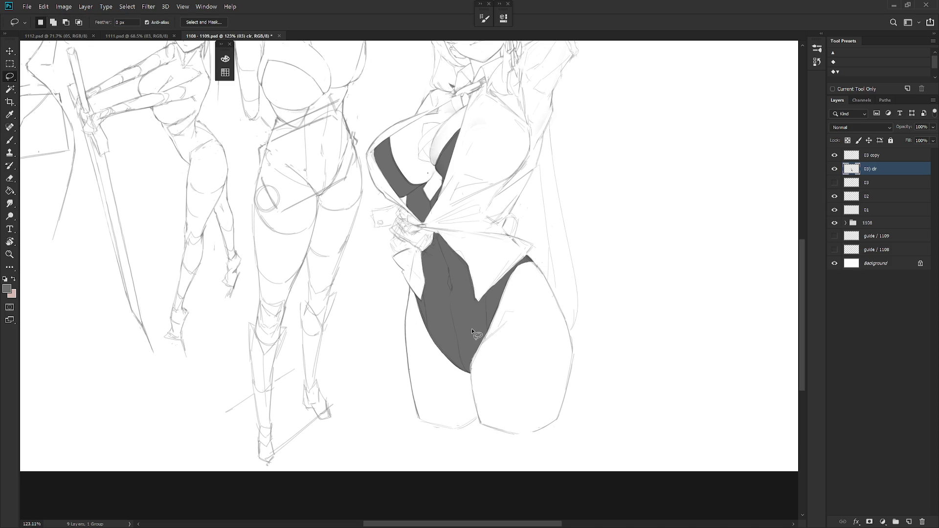
- Lasso the white sliver along the bodysuit edge and fill it dark grey
{"action": "left_click_drag", "start_coordinate": [529, 260], "coordinate": [505, 292]}
{"action": "mouse_move", "coordinate": [506, 292]}
{"action": "left_mouse_down"}
{"action": "mouse_move", "coordinate": [470, 377]}
{"action": "mouse_move", "coordinate": [529, 258]}
{"action": "left_mouse_up"}
{"action": "key", "text": "alt+BackSpace"}
{"action": "key", "text": "ctrl+d"}
{"action": "scroll", "coordinate": [544, 357], "scroll_direction": "down", "scroll_amount": 5}
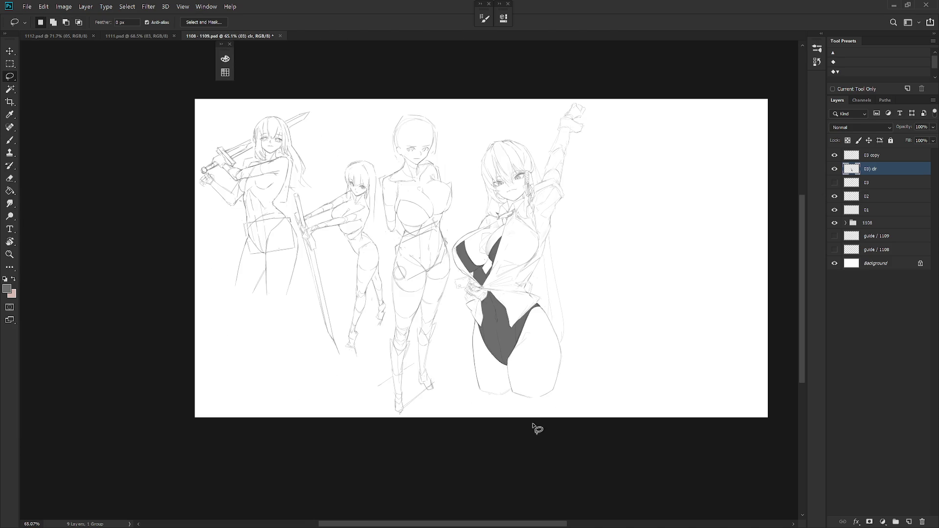
{"action": "scroll", "coordinate": [512, 218], "scroll_direction": "up", "scroll_amount": 5}
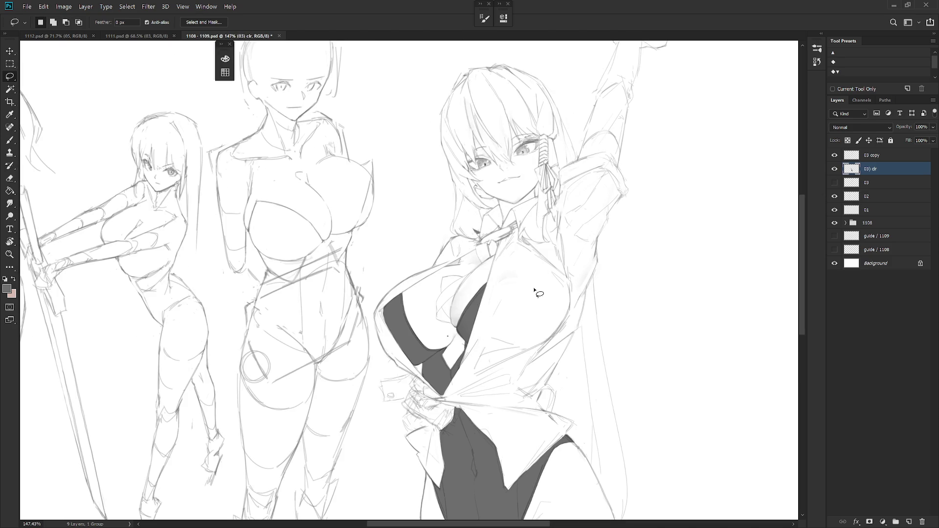
- Lasso the brooch at the collar and fill it with light orange gold
{"action": "scroll", "coordinate": [540, 254], "scroll_direction": "up", "scroll_amount": 1}
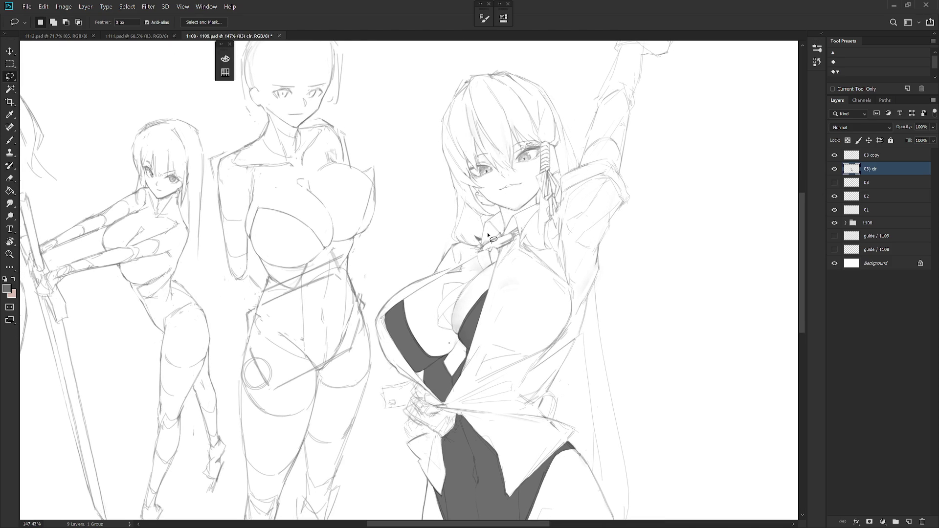
{"action": "mouse_move", "coordinate": [483, 248]}
{"action": "left_mouse_down"}
{"action": "mouse_move", "coordinate": [499, 250]}
{"action": "mouse_move", "coordinate": [488, 252]}
{"action": "left_mouse_up"}
{"action": "key", "text": "F6"}
{"action": "left_click", "coordinate": [372, 180]}
{"action": "left_click_drag", "start_coordinate": [300, 74], "coordinate": [310, 74]}
{"action": "key", "text": "alt+BackSpace"}
{"action": "key", "text": "ctrl+d"}
- Pick a dark navy colour and paint navy strokes beside the brooch
{"action": "mouse_move", "coordinate": [515, 232]}
{"action": "left_mouse_down"}
{"action": "mouse_move", "coordinate": [504, 243]}
{"action": "mouse_move", "coordinate": [500, 235]}
{"action": "mouse_move", "coordinate": [500, 245]}
{"action": "left_mouse_up"}
{"action": "key", "text": "b"}
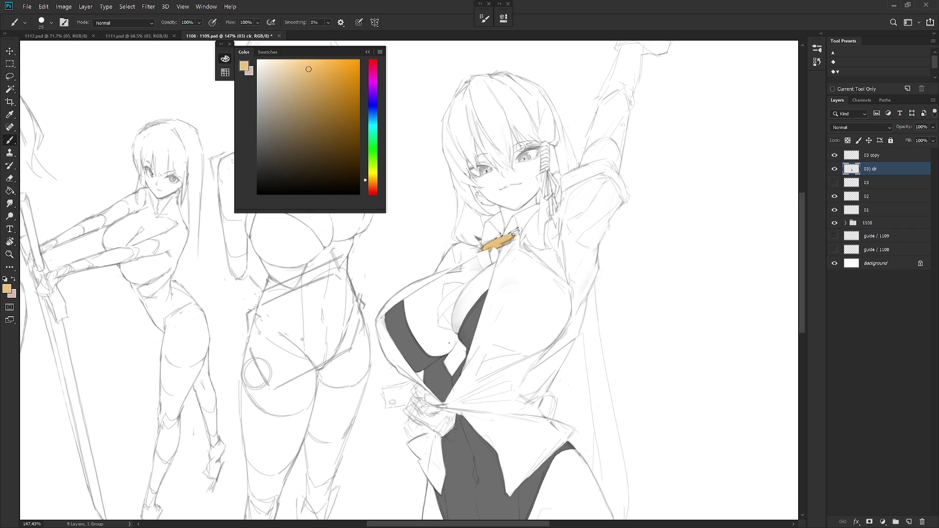
{"action": "mouse_move", "coordinate": [376, 116]}
{"action": "left_mouse_down"}
{"action": "mouse_move", "coordinate": [375, 109]}
{"action": "mouse_move", "coordinate": [281, 151]}
{"action": "mouse_move", "coordinate": [289, 146]}
{"action": "left_mouse_up"}
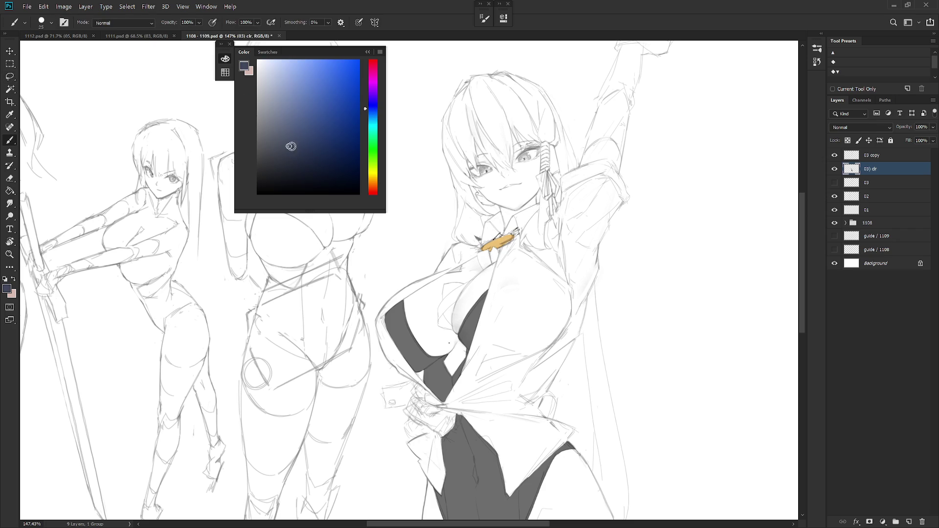
{"action": "left_click_drag", "start_coordinate": [509, 236], "coordinate": [518, 229]}
- Lasso the tie area below the brooch and fill it navy
{"action": "key", "text": "l"}
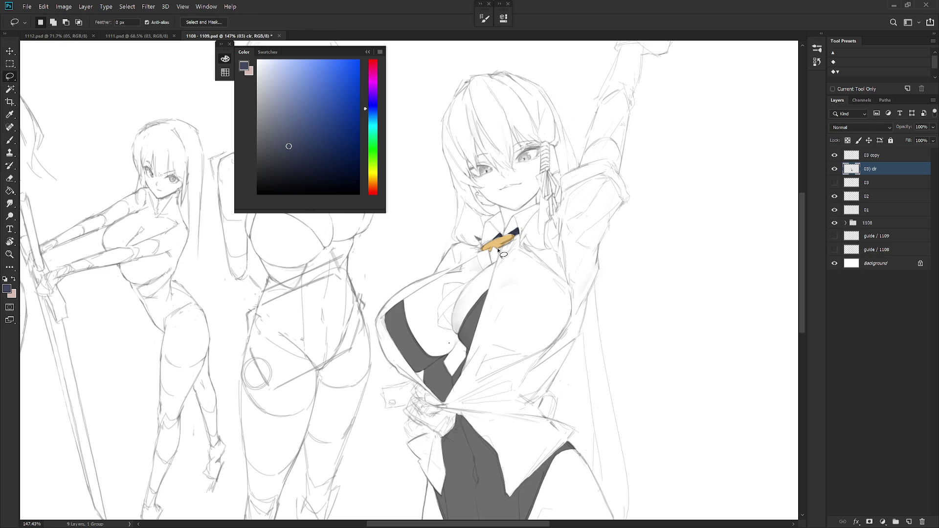
{"action": "mouse_move", "coordinate": [494, 250]}
{"action": "left_mouse_down"}
{"action": "mouse_move", "coordinate": [479, 254]}
{"action": "mouse_move", "coordinate": [498, 263]}
{"action": "left_mouse_up"}
{"action": "key", "text": "alt+BackSpace"}
{"action": "key", "text": "ctrl+d"}
{"action": "scroll", "coordinate": [489, 240], "scroll_direction": "down", "scroll_amount": 2}
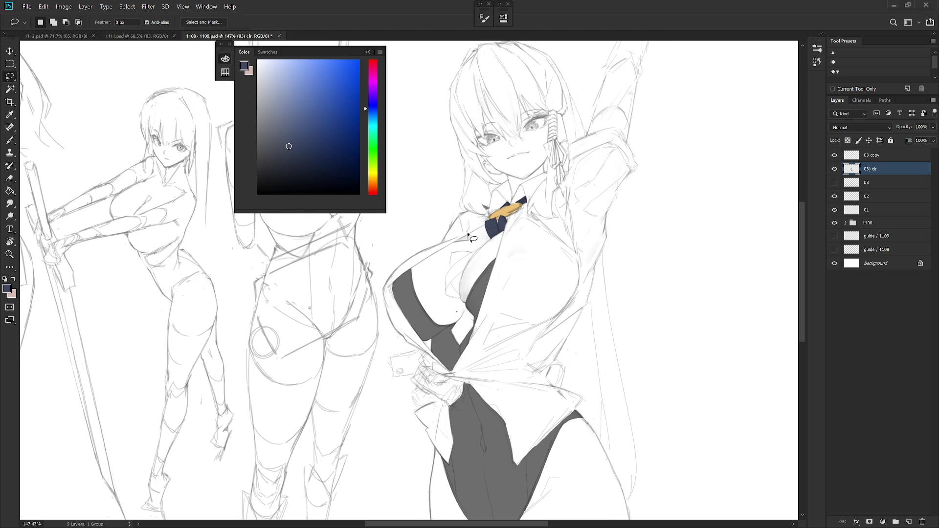
- Outline another area near the tie, adding to and subtracting from the selection
{"action": "mouse_move", "coordinate": [479, 252]}
{"action": "left_mouse_down"}
{"action": "mouse_move", "coordinate": [446, 297]}
{"action": "mouse_move", "coordinate": [450, 272]}
{"action": "mouse_move", "coordinate": [477, 251]}
{"action": "left_mouse_up"}
{"action": "key", "text": "shift"}
{"action": "key", "text": "alt"}
{"action": "scroll", "coordinate": [594, 359], "scroll_direction": "down", "scroll_amount": 3}
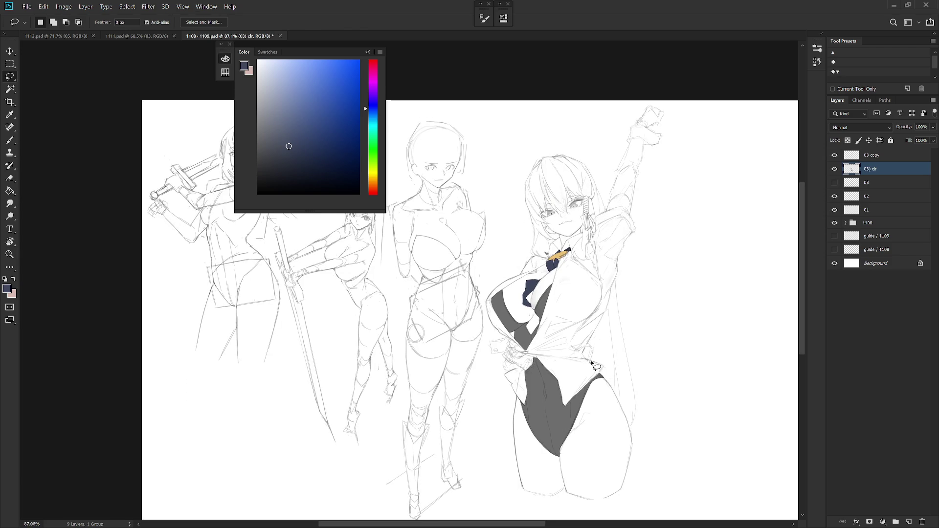
- Select the dark bodysuit area by colour and fill it with a darker grey
{"action": "key", "text": "b"}
{"action": "mouse_move", "coordinate": [581, 302]}
{"action": "left_mouse_down"}
{"action": "mouse_move", "coordinate": [572, 321]}
{"action": "mouse_move", "coordinate": [583, 324]}
{"action": "left_mouse_up"}
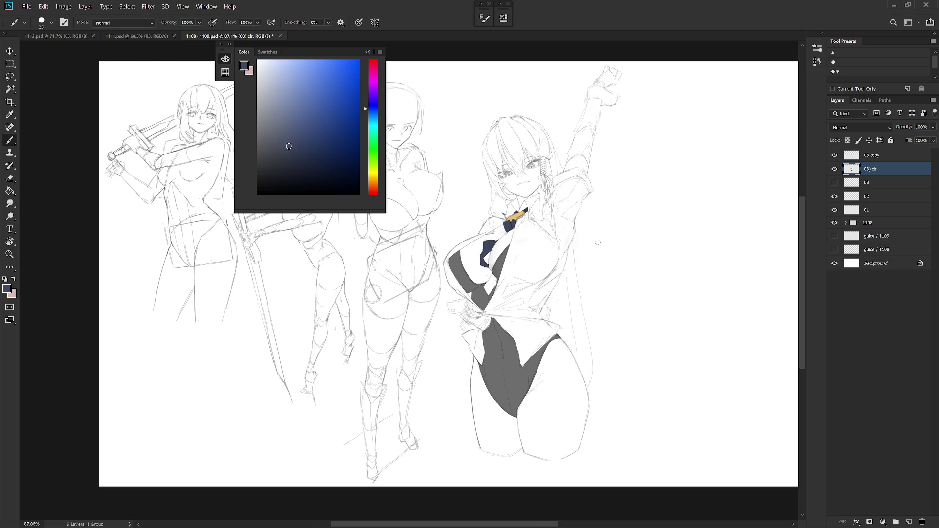
{"action": "scroll", "coordinate": [582, 335], "scroll_direction": "up", "scroll_amount": 2}
{"action": "scroll", "coordinate": [582, 335], "scroll_direction": "up", "scroll_amount": 1}
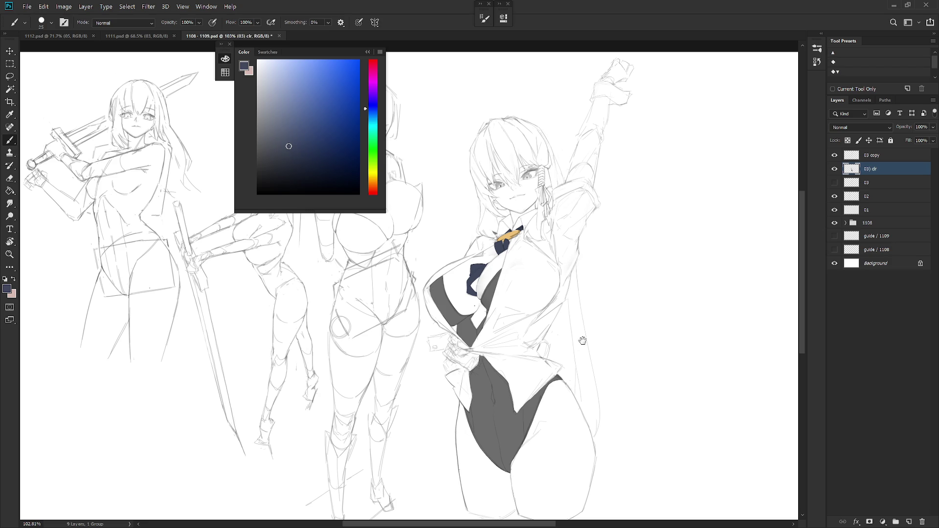
{"action": "left_click_drag", "start_coordinate": [583, 340], "coordinate": [587, 316]}
{"action": "key", "text": "w"}
{"action": "left_click", "coordinate": [483, 302]}
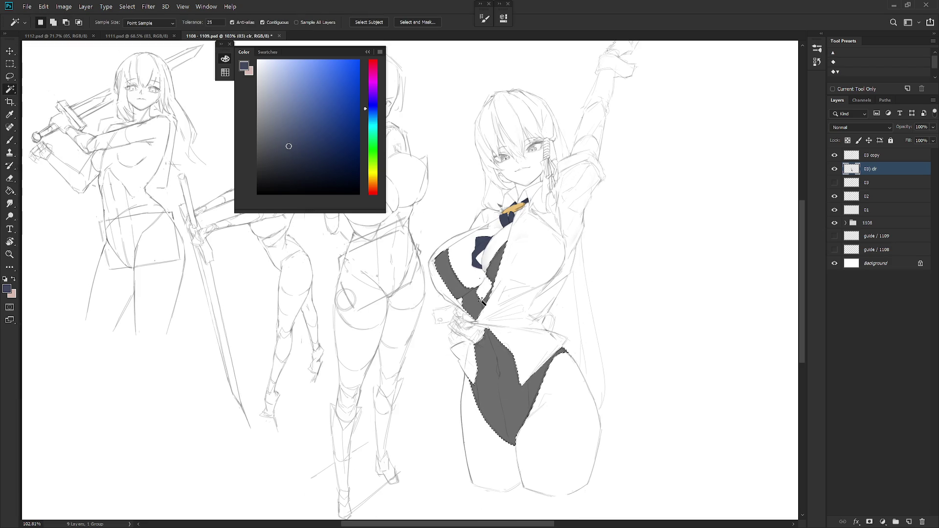
{"action": "key", "text": "b"}
{"action": "left_click", "coordinate": [460, 367], "text": "alt"}
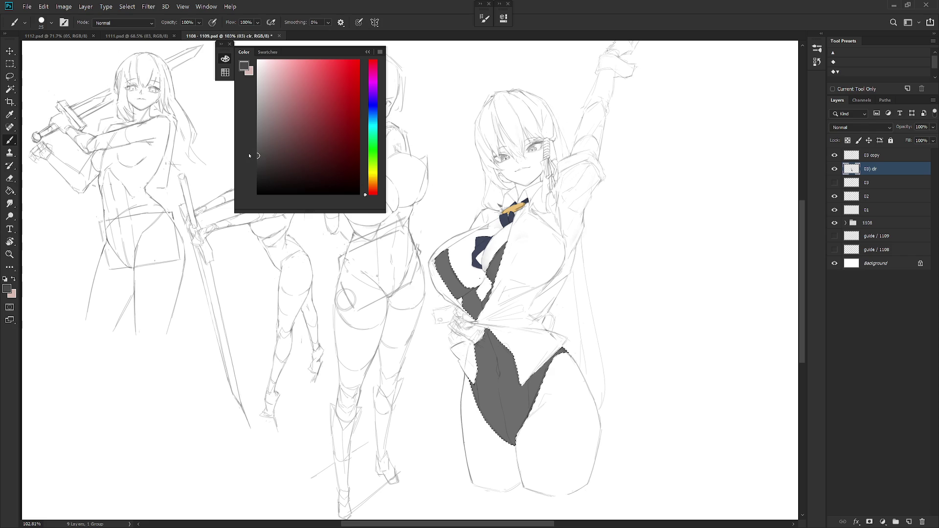
{"action": "key", "text": "alt+BackSpace"}
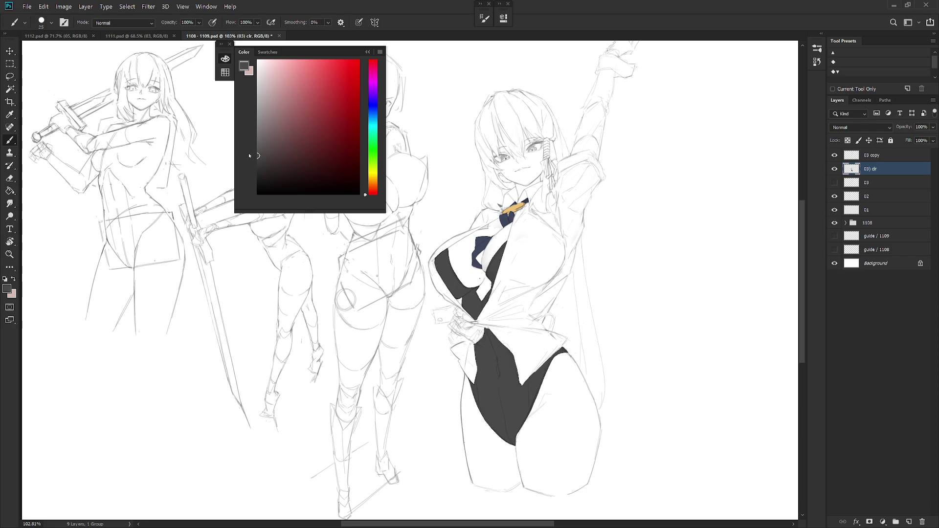
- Lasso the right-hand figure's bodysuit area on the colour layer for adjustment
{"action": "left_click_drag", "start_coordinate": [583, 360], "coordinate": [561, 406]}
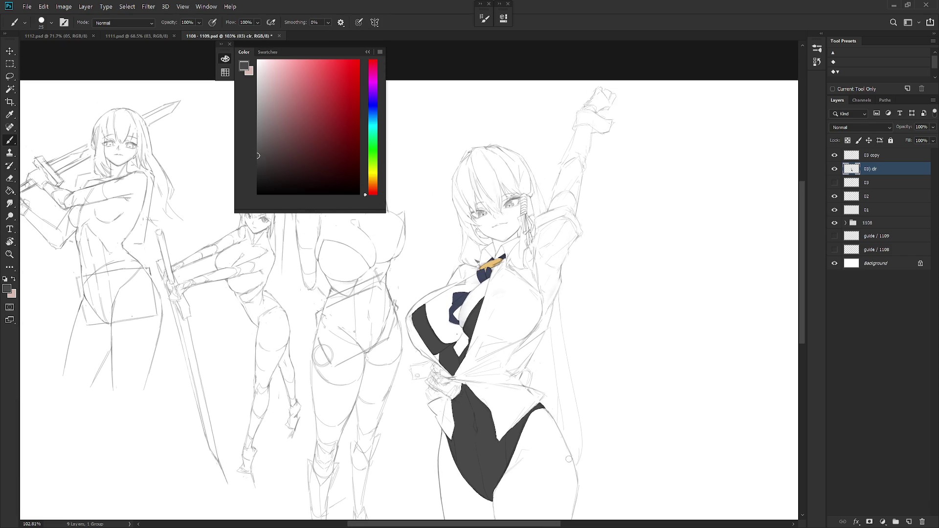
{"action": "scroll", "coordinate": [576, 427], "scroll_direction": "up", "scroll_amount": 3}
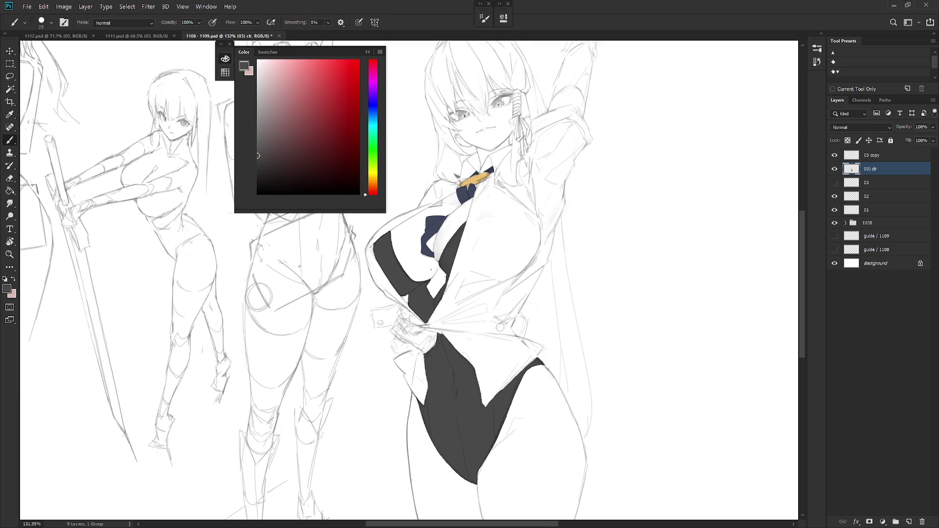
{"action": "left_click", "coordinate": [501, 327], "text": "ctrl"}
{"action": "key", "text": "ctrl+d"}
{"action": "key", "text": "l"}
{"action": "mouse_move", "coordinate": [450, 225]}
{"action": "left_mouse_down"}
{"action": "mouse_move", "coordinate": [376, 235]}
{"action": "mouse_move", "coordinate": [485, 175]}
{"action": "left_mouse_up"}
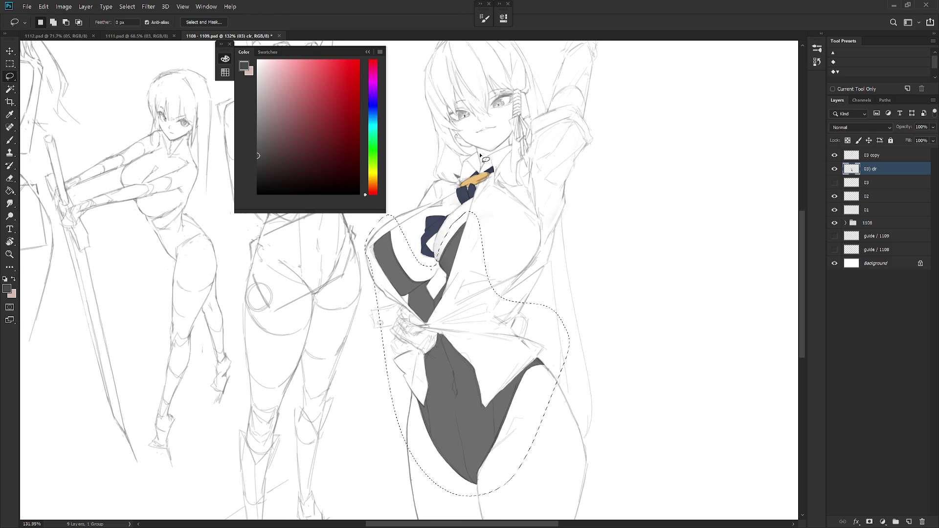
{"action": "left_click", "coordinate": [86, 6]}
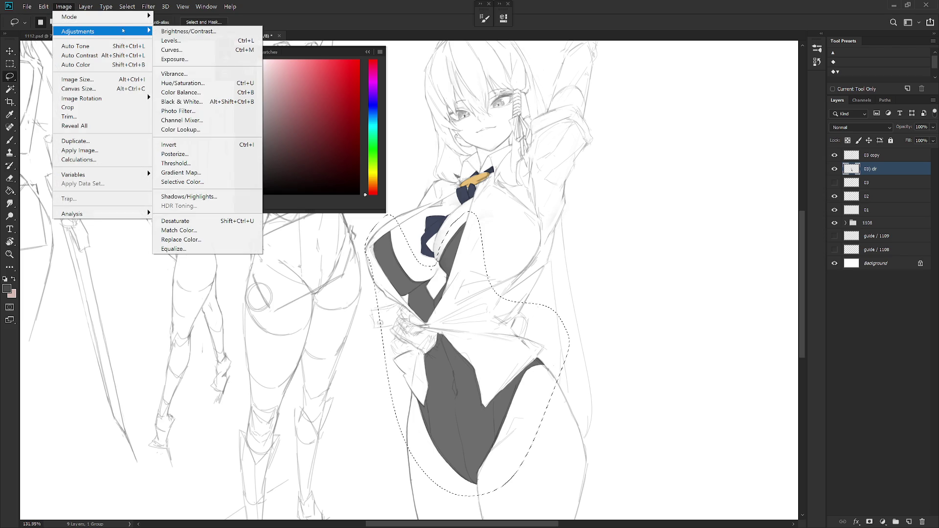
{"action": "mouse_move", "coordinate": [78, 31]}
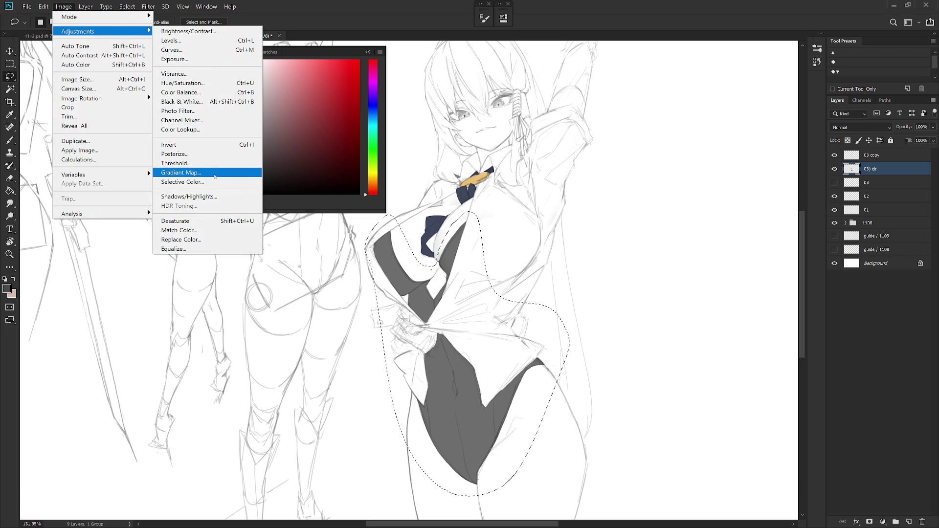
{"action": "key", "text": "Escape"}
{"action": "key", "text": "Escape"}
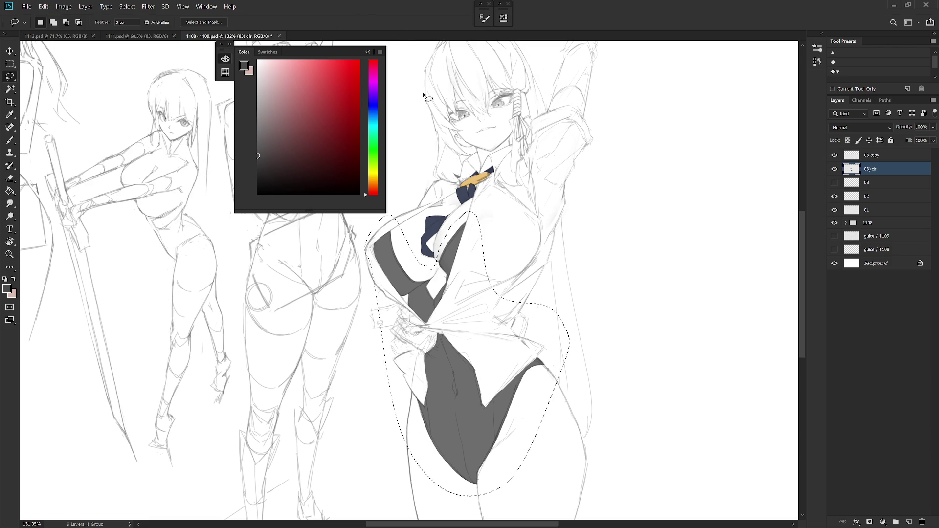
{"action": "key", "text": "i"}
- Darken the lassoed bodysuit to Hue/Saturation lightness -16 and deselect
{"action": "key", "text": "ctrl+u"}
{"action": "left_click_drag", "start_coordinate": [689, 294], "coordinate": [673, 295]}
{"action": "left_click", "coordinate": [809, 195]}
{"action": "key", "text": "ctrl+d"}
{"action": "scroll", "coordinate": [564, 360], "scroll_direction": "down", "scroll_amount": 3}
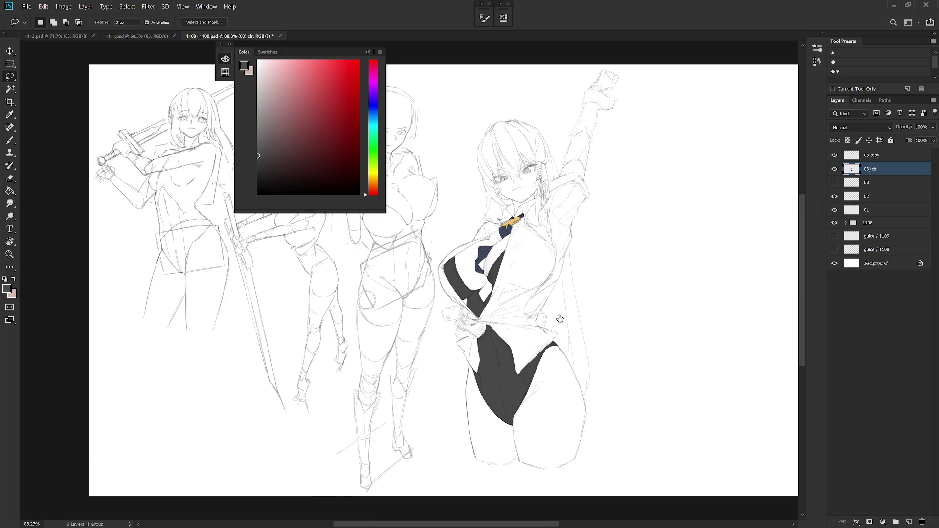
- Zoom in on the figure's torso and load the colour layer's fills as a selection
{"action": "key", "text": "b"}
{"action": "scroll", "coordinate": [564, 361], "scroll_direction": "up", "scroll_amount": 1}
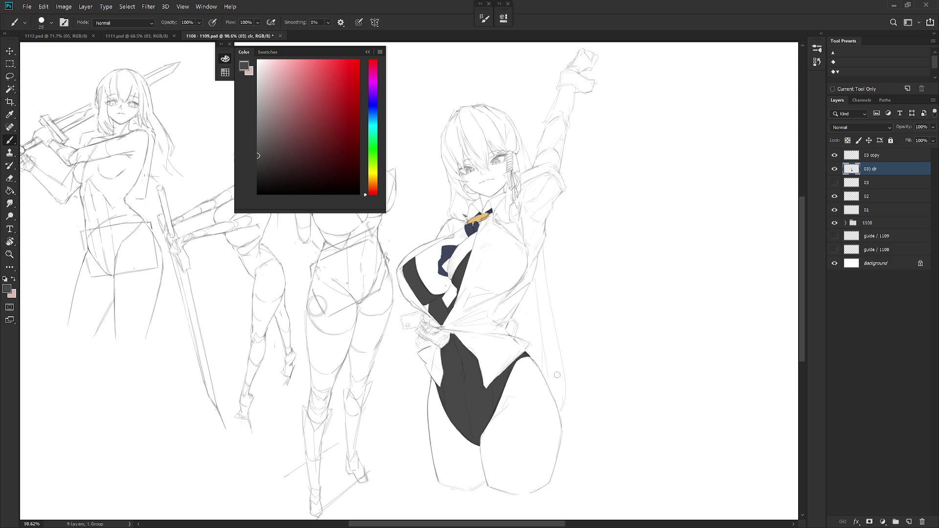
{"action": "left_click_drag", "start_coordinate": [557, 342], "coordinate": [569, 360]}
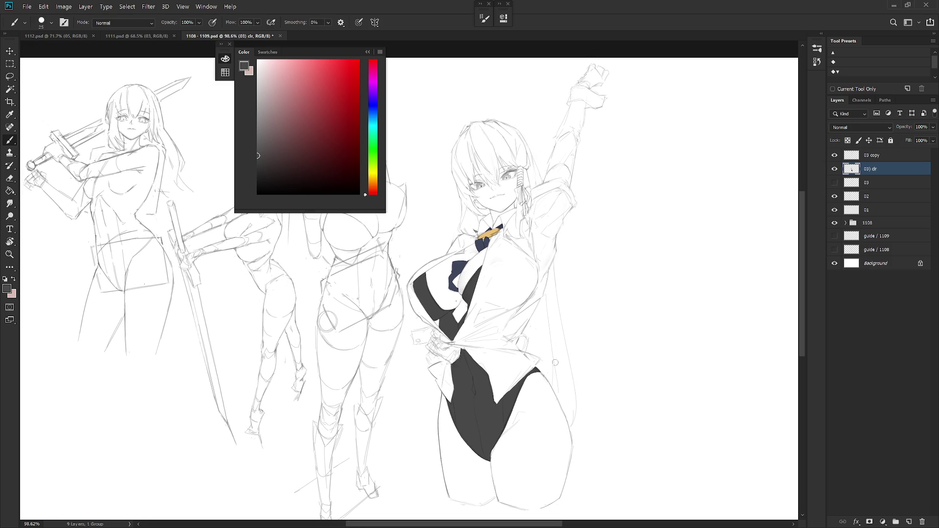
{"action": "scroll", "coordinate": [561, 370], "scroll_direction": "up", "scroll_amount": 3}
{"action": "left_click_drag", "start_coordinate": [503, 345], "coordinate": [514, 318]}
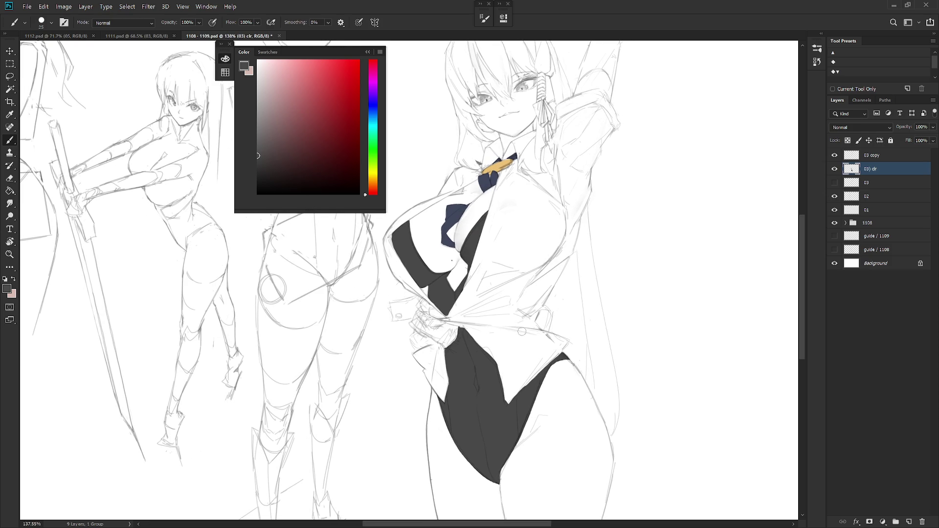
{"action": "left_click", "coordinate": [851, 168], "text": "ctrl"}
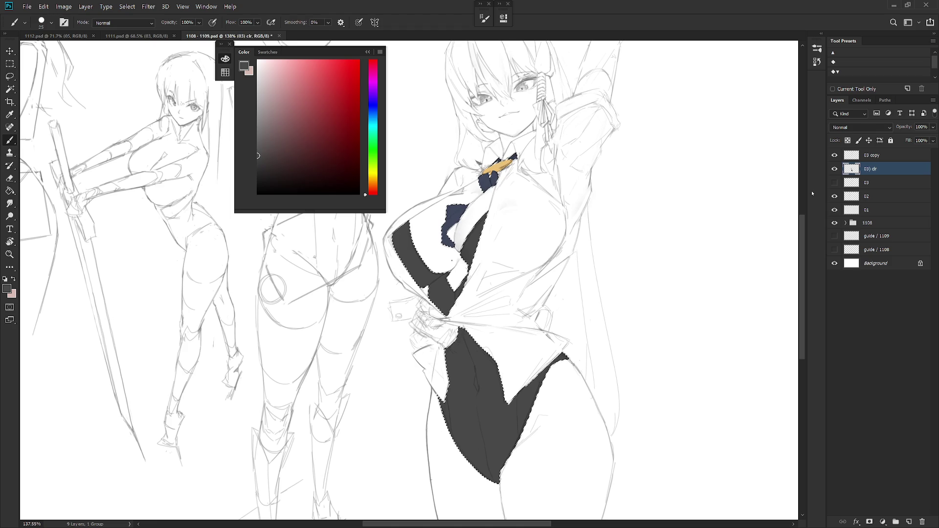
- Pick a very light blue paint colour and check the brush options
{"action": "left_click", "coordinate": [373, 117]}
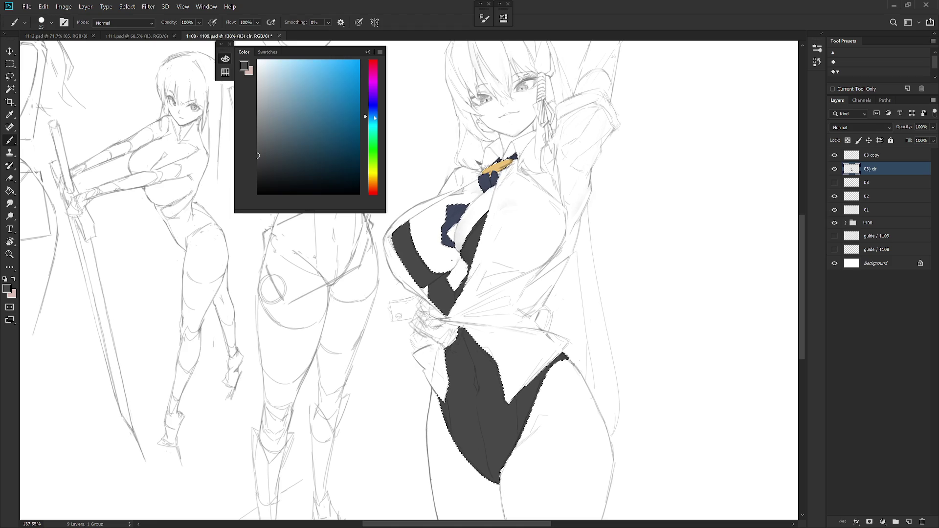
{"action": "left_click", "coordinate": [264, 67]}
{"action": "right_click", "coordinate": [638, 238]}
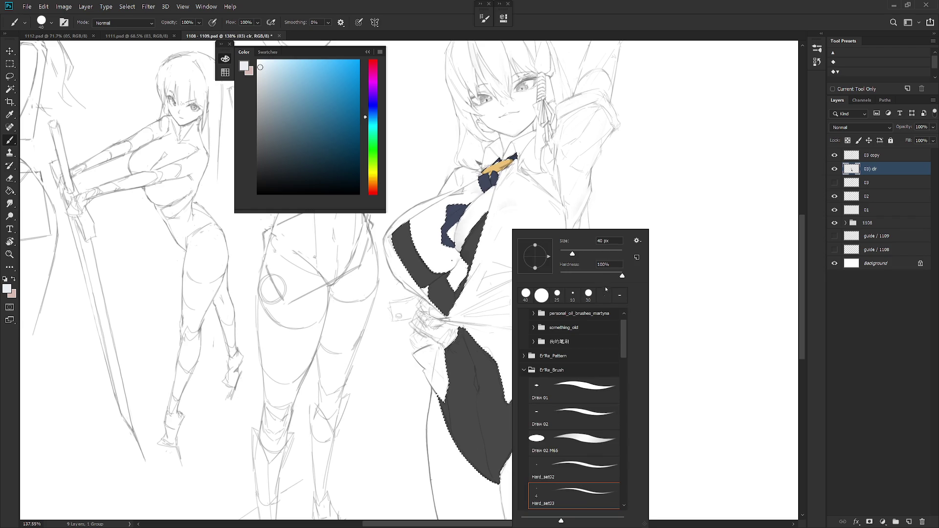
{"action": "left_click", "coordinate": [874, 167]}
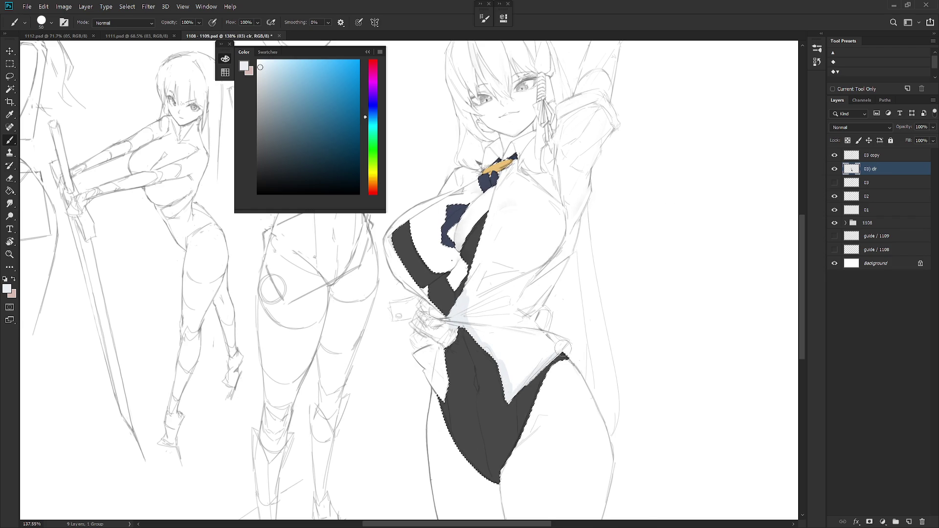
{"action": "right_click", "coordinate": [886, 171]}
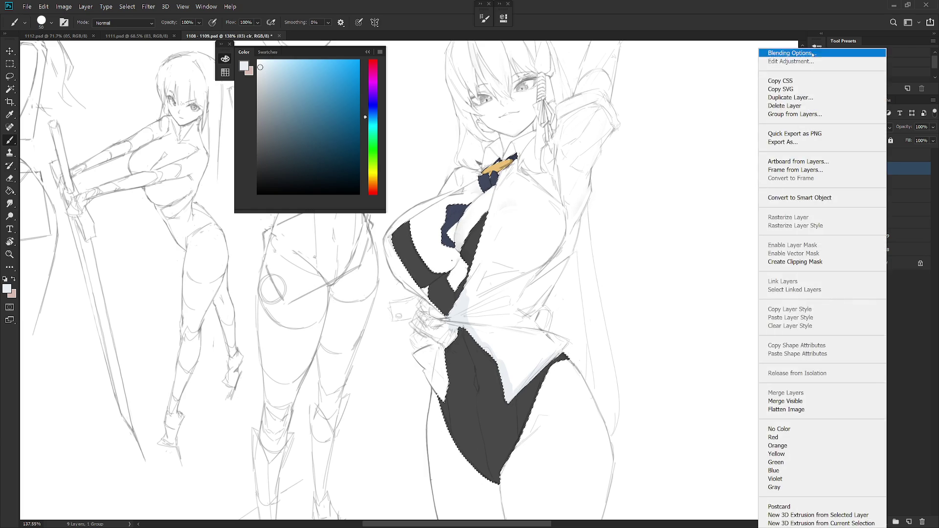
- Give the '03) clr' layer a dark red Inner Glow layer style
{"action": "left_click", "coordinate": [813, 54]}
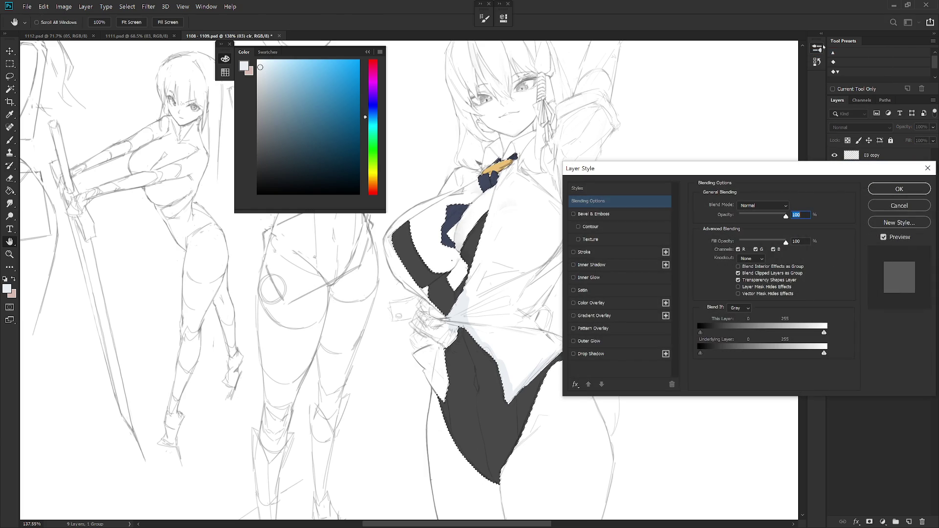
{"action": "left_click", "coordinate": [590, 253]}
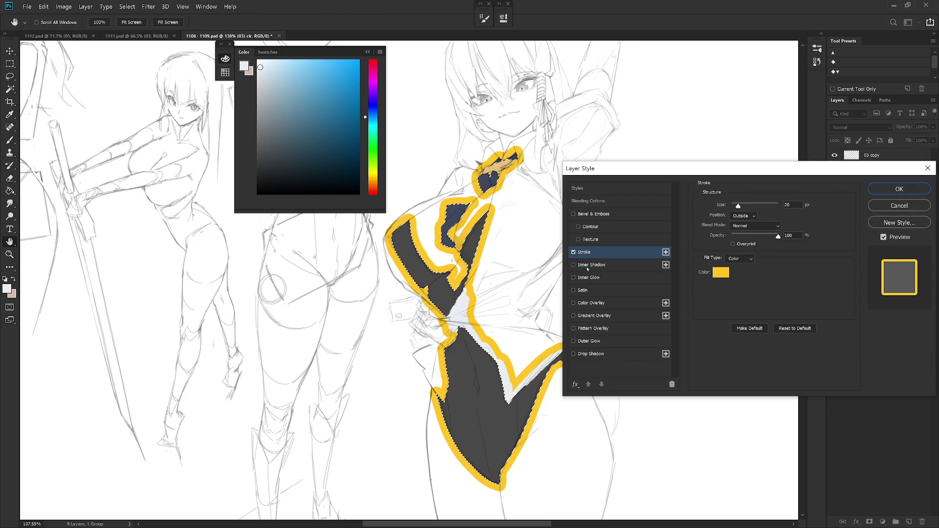
{"action": "left_click", "coordinate": [603, 254]}
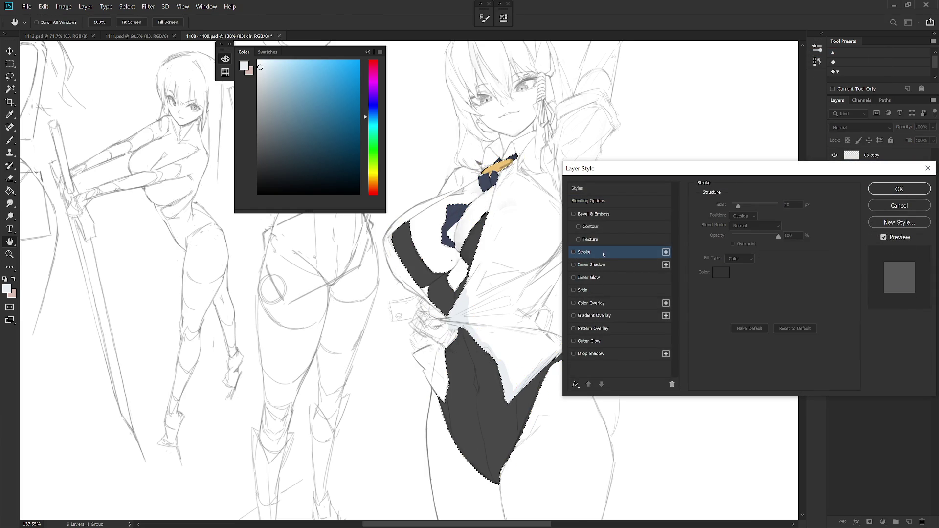
{"action": "left_click", "coordinate": [591, 277]}
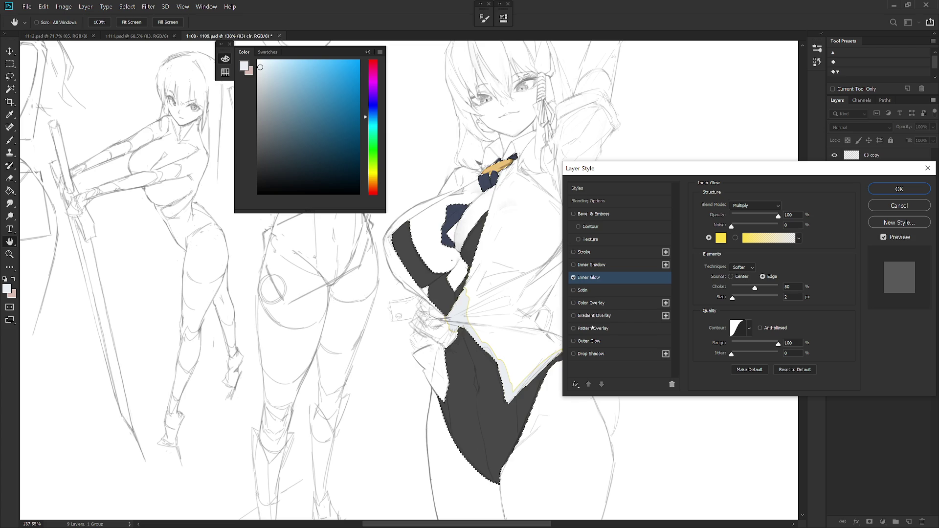
{"action": "left_click", "coordinate": [722, 240]}
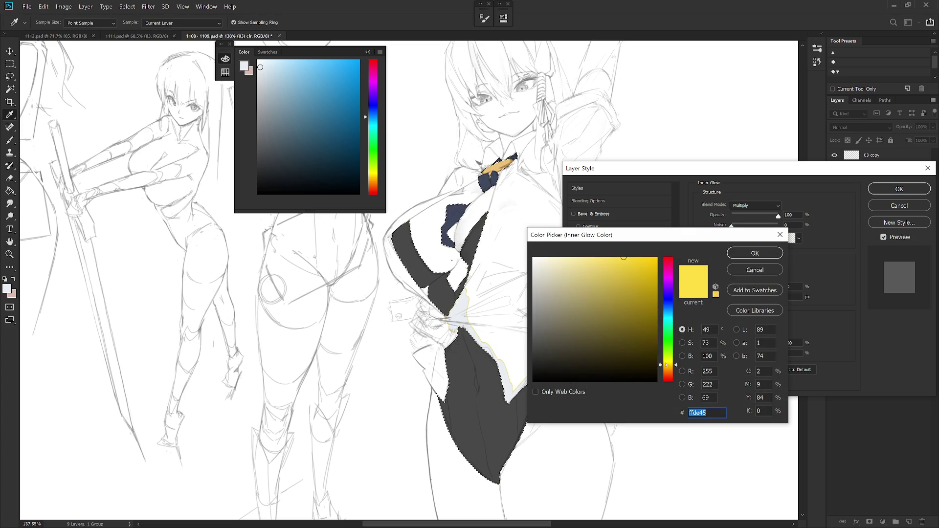
{"action": "left_click_drag", "start_coordinate": [668, 361], "coordinate": [668, 382]}
{"action": "left_click_drag", "start_coordinate": [636, 313], "coordinate": [664, 328]}
{"action": "left_click", "coordinate": [755, 253]}
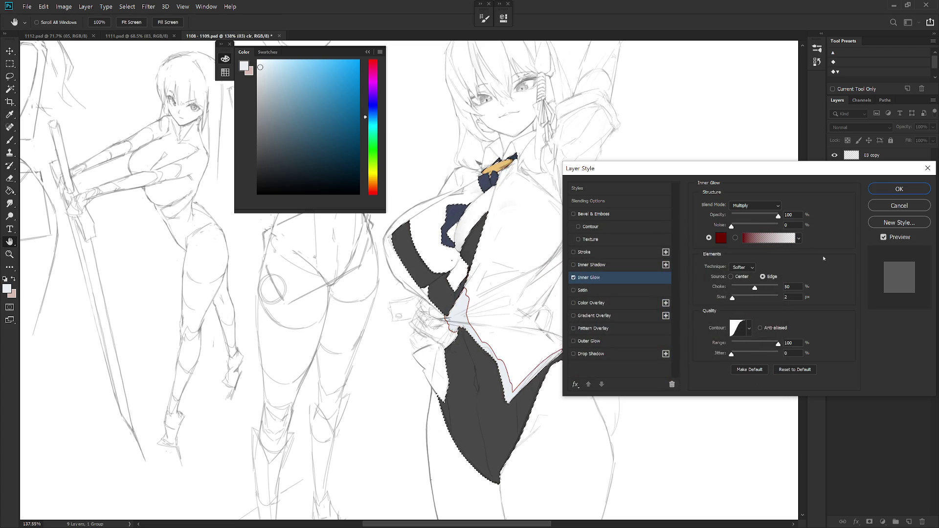
{"action": "left_click", "coordinate": [898, 191]}
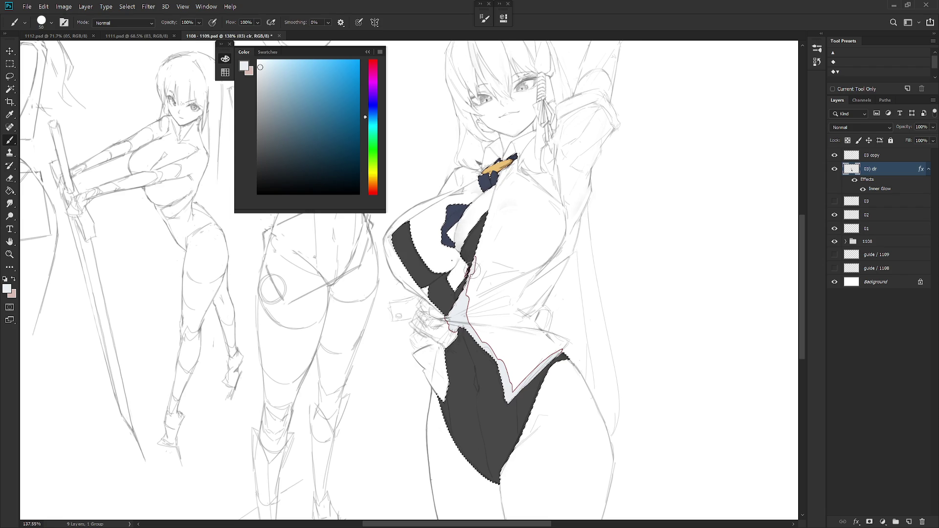
- Extend the light shirt fill up the fold and onto the collar left of the tie
{"action": "left_click", "coordinate": [472, 266]}
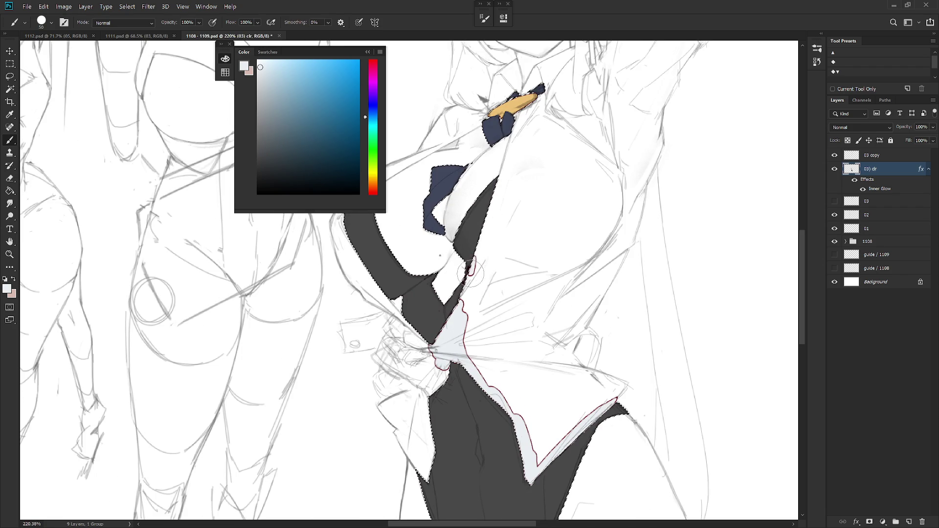
{"action": "mouse_move", "coordinate": [465, 300]}
{"action": "left_mouse_down"}
{"action": "mouse_move", "coordinate": [479, 293]}
{"action": "mouse_move", "coordinate": [489, 391]}
{"action": "mouse_move", "coordinate": [480, 274]}
{"action": "mouse_move", "coordinate": [516, 129]}
{"action": "left_mouse_up"}
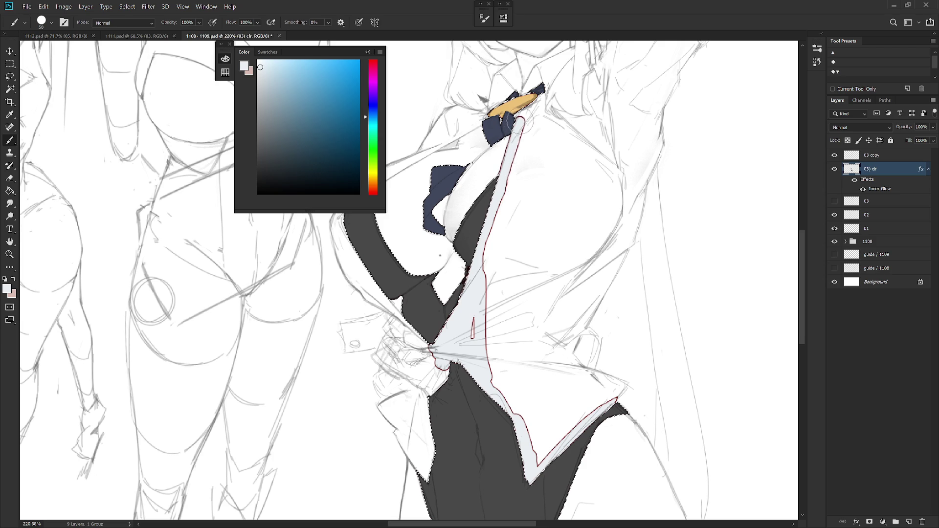
{"action": "left_click_drag", "start_coordinate": [522, 67], "coordinate": [490, 185]}
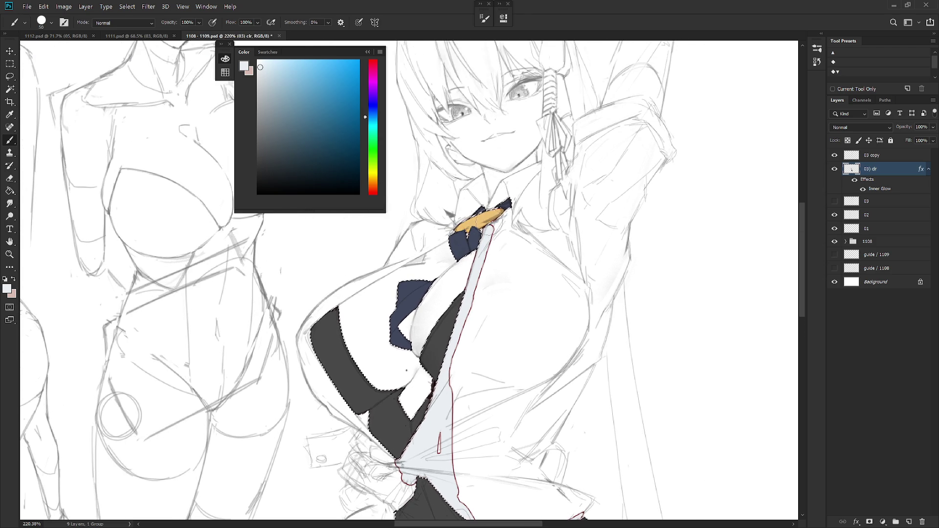
{"action": "mouse_move", "coordinate": [496, 233]}
{"action": "left_mouse_down"}
{"action": "mouse_move", "coordinate": [514, 202]}
{"action": "mouse_move", "coordinate": [508, 182]}
{"action": "left_mouse_up"}
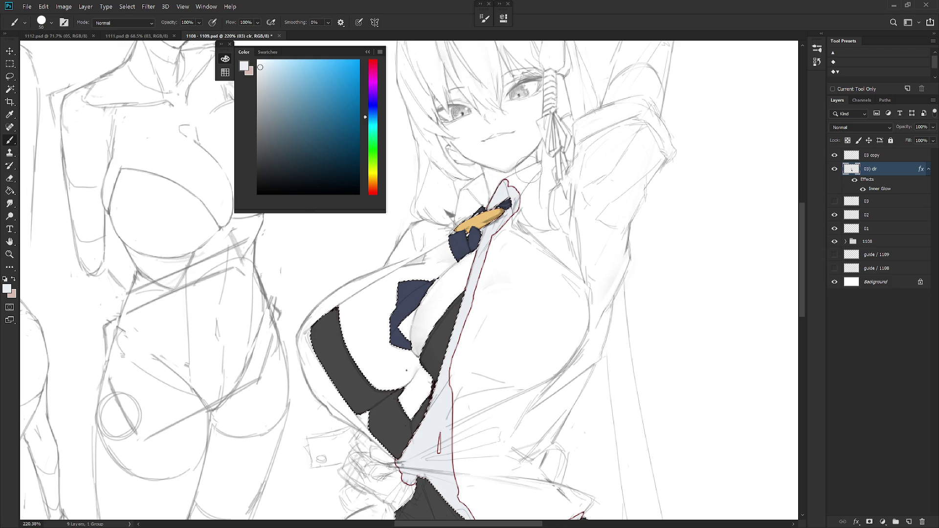
{"action": "mouse_move", "coordinate": [462, 203]}
{"action": "left_mouse_down"}
{"action": "mouse_move", "coordinate": [457, 224]}
{"action": "mouse_move", "coordinate": [483, 176]}
{"action": "left_mouse_up"}
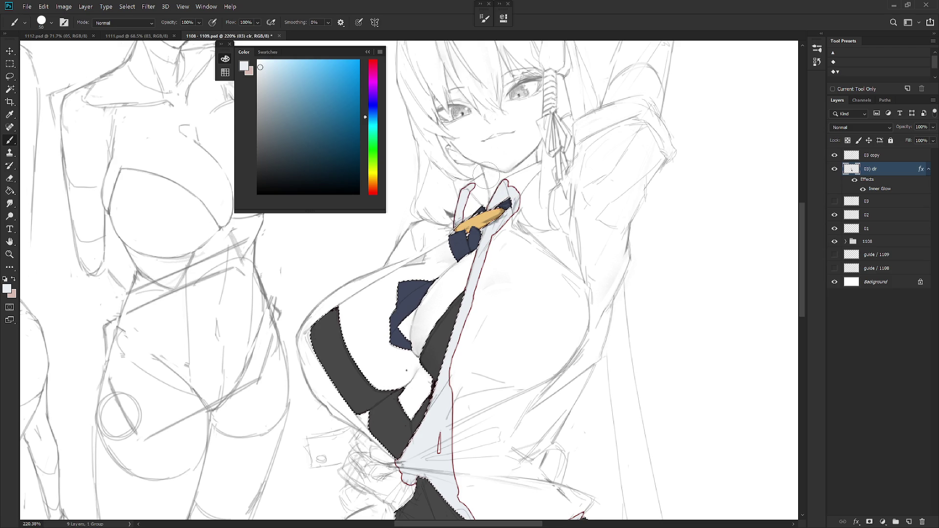
- With a size-30 brush, refine the collar edge, paint white around the hand, then deselect
{"action": "key", "text": "bracketleft"}
{"action": "key", "text": "bracketleft"}
{"action": "left_click_drag", "start_coordinate": [472, 185], "coordinate": [483, 175]}
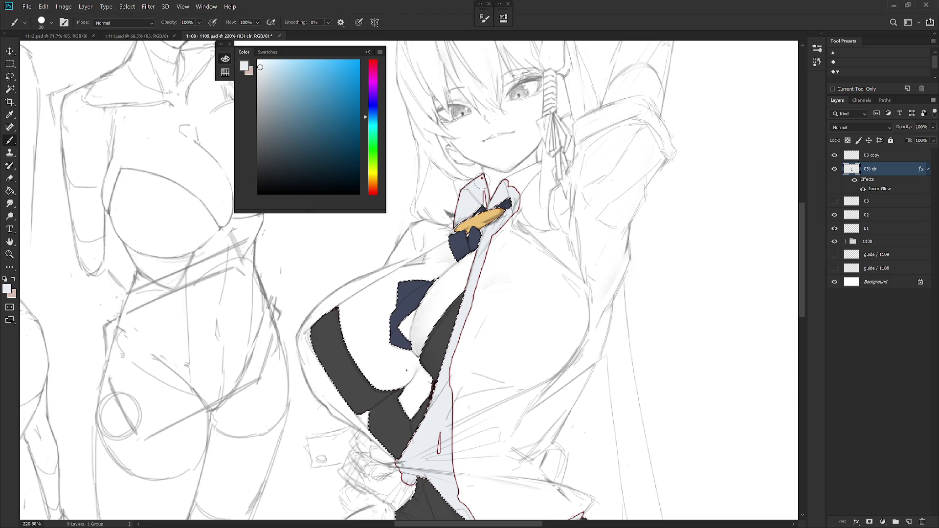
{"action": "left_click_drag", "start_coordinate": [518, 175], "coordinate": [573, 167]}
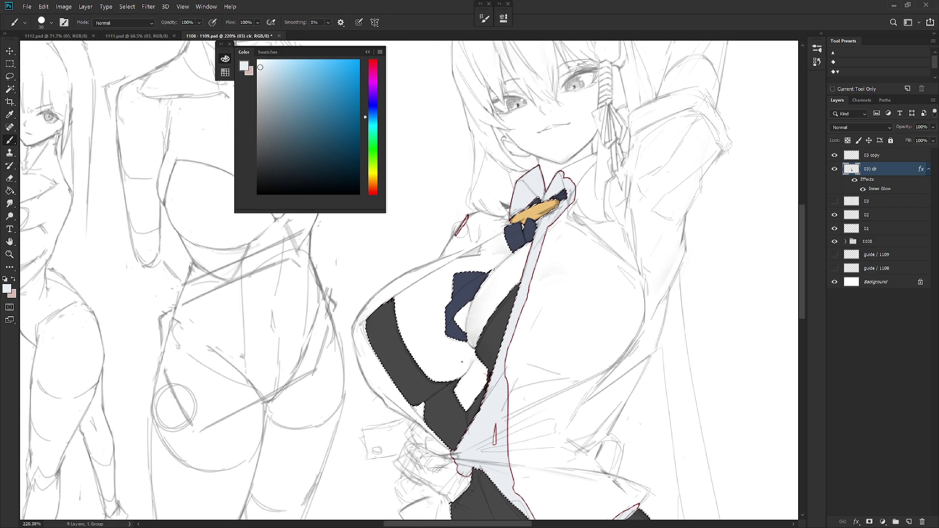
{"action": "left_click_drag", "start_coordinate": [461, 228], "coordinate": [470, 228]}
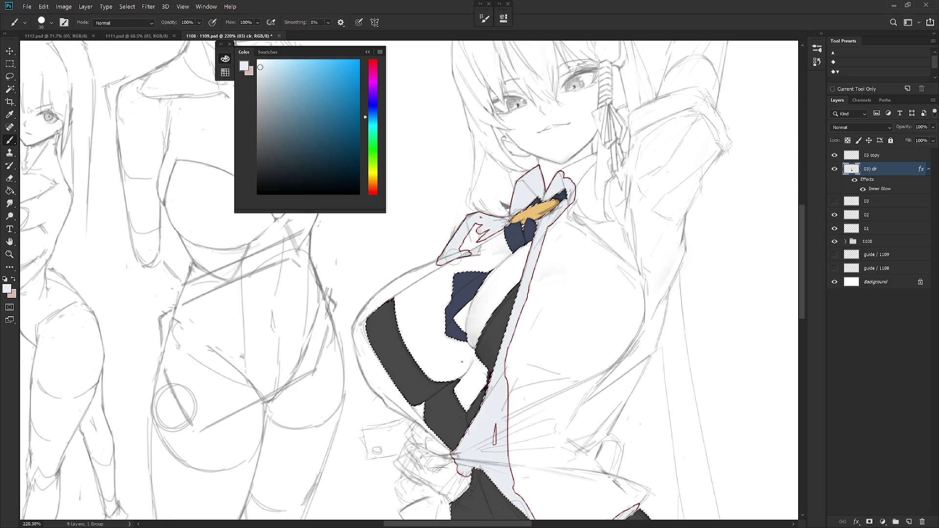
{"action": "mouse_move", "coordinate": [469, 252]}
{"action": "left_mouse_down"}
{"action": "mouse_move", "coordinate": [482, 248]}
{"action": "mouse_move", "coordinate": [465, 239]}
{"action": "mouse_move", "coordinate": [479, 221]}
{"action": "mouse_move", "coordinate": [528, 225]}
{"action": "left_mouse_up"}
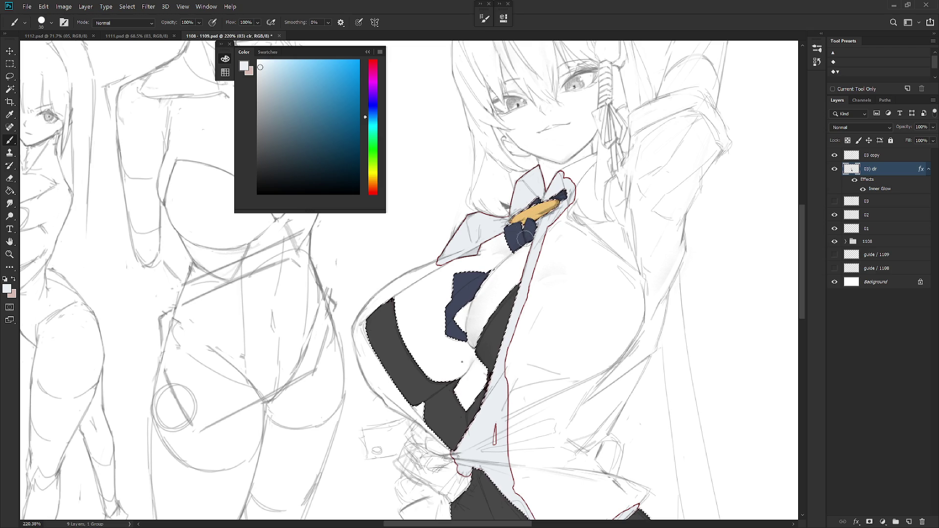
{"action": "mouse_move", "coordinate": [520, 266]}
{"action": "left_mouse_down"}
{"action": "mouse_move", "coordinate": [554, 242]}
{"action": "mouse_move", "coordinate": [535, 260]}
{"action": "left_mouse_up"}
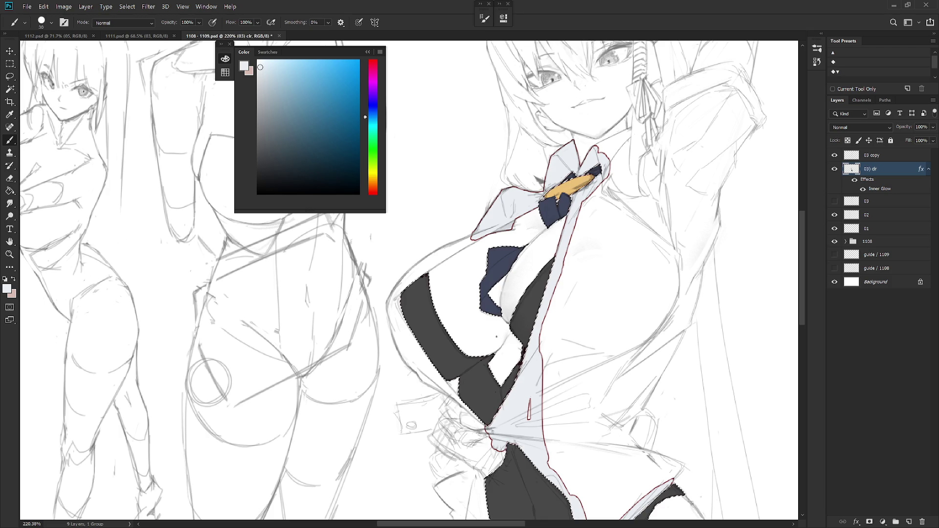
{"action": "key", "text": "ctrl+d"}
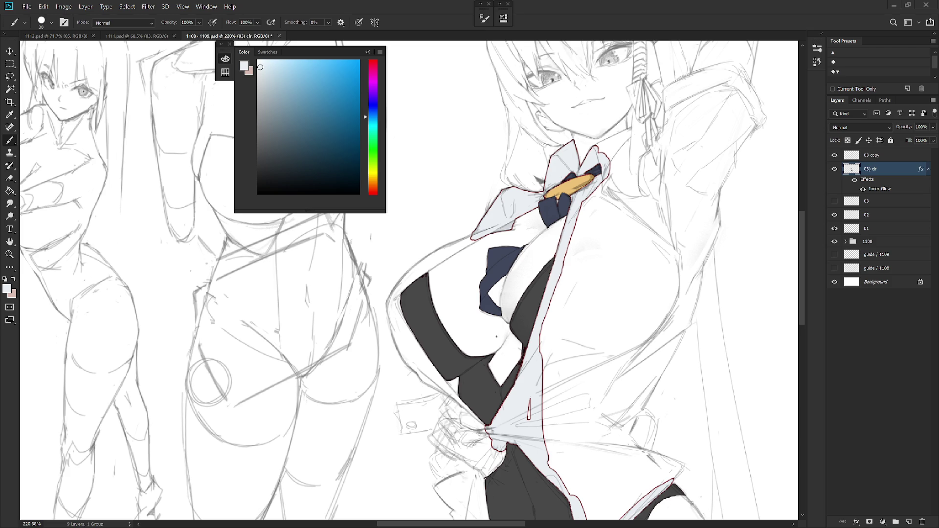
- Bring the lower torso into view and undo the last shirt-colour stroke
{"action": "mouse_move", "coordinate": [413, 276]}
{"action": "left_mouse_down"}
{"action": "mouse_move", "coordinate": [438, 271]}
{"action": "mouse_move", "coordinate": [420, 291]}
{"action": "mouse_move", "coordinate": [435, 273]}
{"action": "mouse_move", "coordinate": [446, 279]}
{"action": "mouse_move", "coordinate": [424, 310]}
{"action": "mouse_move", "coordinate": [481, 377]}
{"action": "left_mouse_up"}
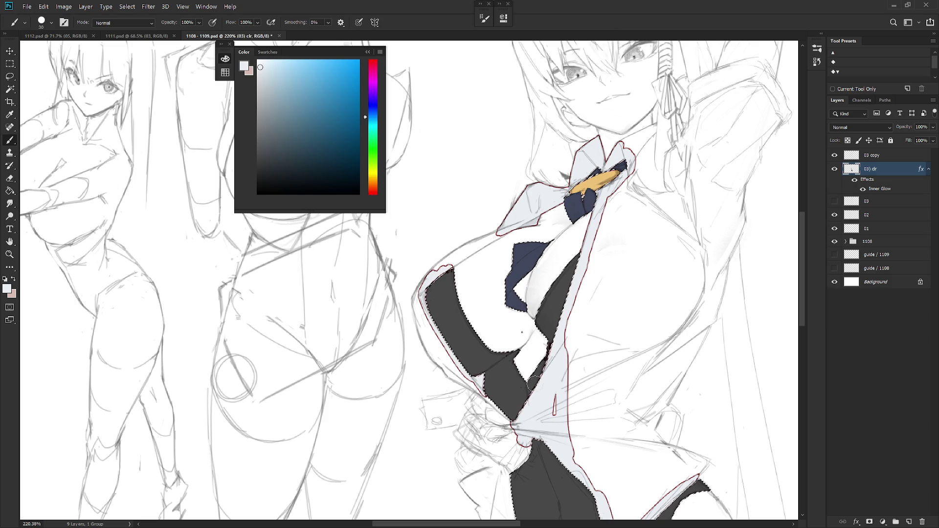
{"action": "mouse_move", "coordinate": [586, 438]}
{"action": "left_mouse_down"}
{"action": "mouse_move", "coordinate": [549, 344]}
{"action": "mouse_move", "coordinate": [527, 378]}
{"action": "left_mouse_up"}
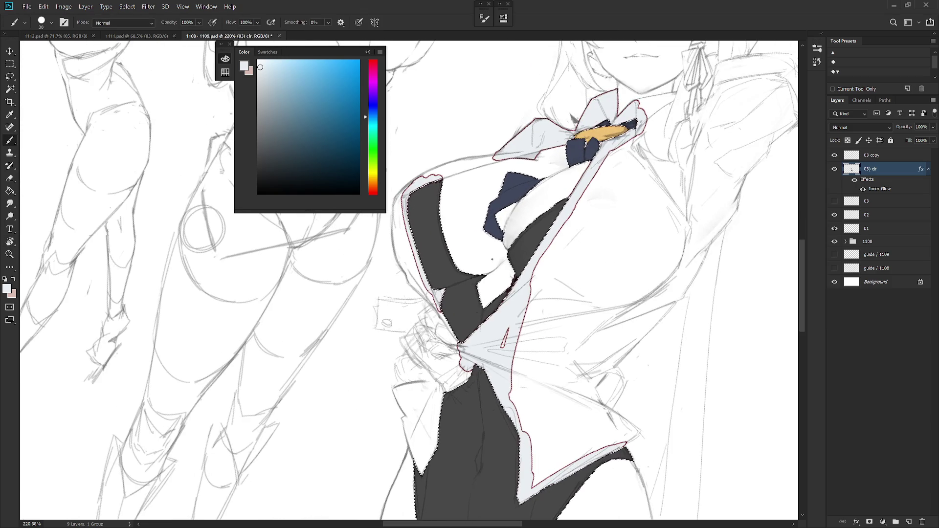
{"action": "key", "text": "ctrl+z"}
- Paint pale shirt colour along the left lapel edge over the dark bodysuit, then deselect
{"action": "scroll", "coordinate": [503, 313], "scroll_direction": "down", "scroll_amount": 3}
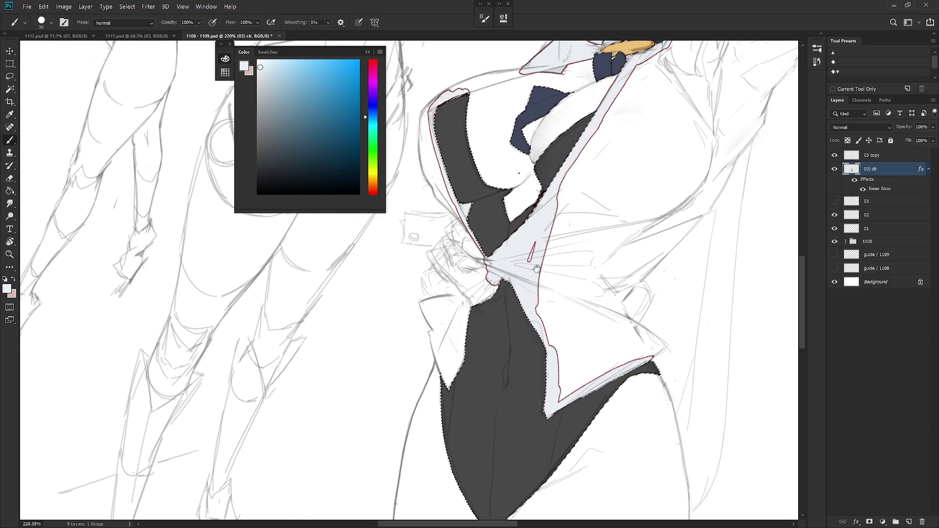
{"action": "left_click_drag", "start_coordinate": [442, 377], "coordinate": [469, 345]}
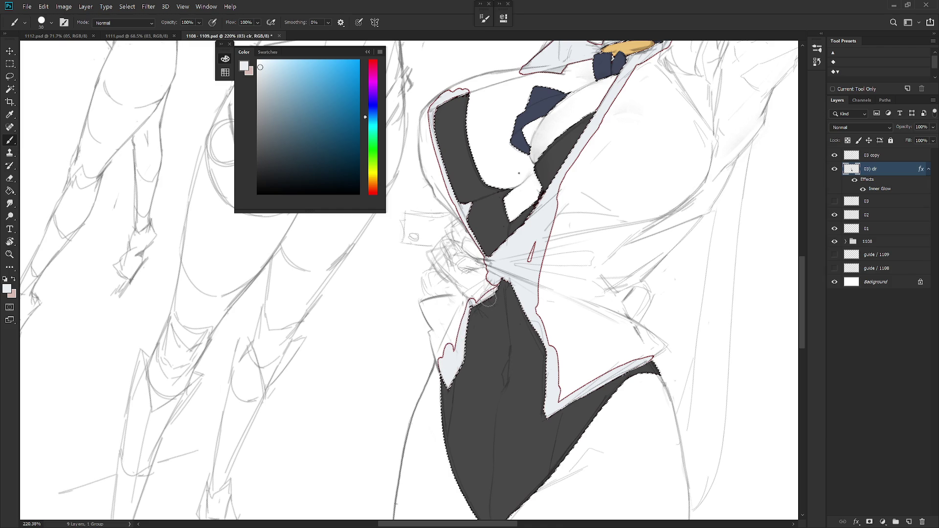
{"action": "left_click_drag", "start_coordinate": [473, 298], "coordinate": [468, 295]}
{"action": "mouse_move", "coordinate": [467, 300]}
{"action": "left_mouse_down"}
{"action": "mouse_move", "coordinate": [443, 374]}
{"action": "mouse_move", "coordinate": [449, 333]}
{"action": "left_mouse_up"}
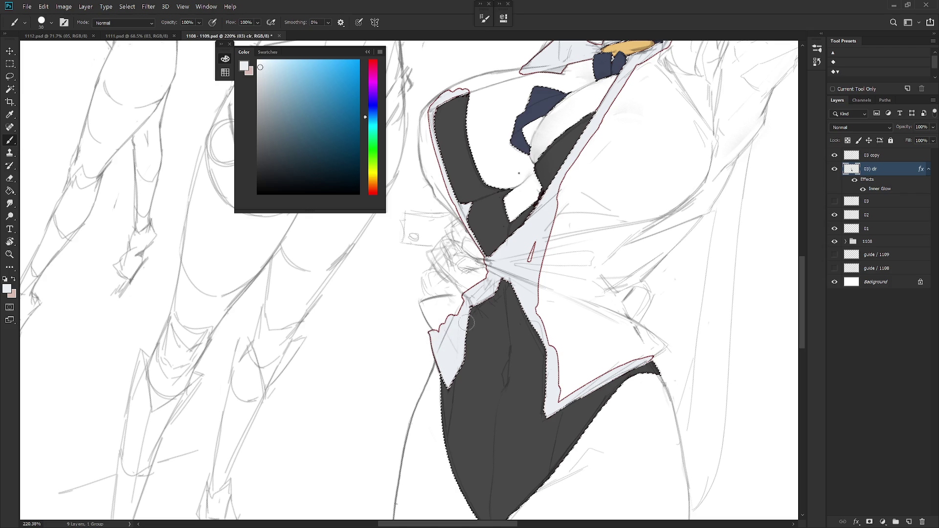
{"action": "mouse_move", "coordinate": [497, 343]}
{"action": "left_mouse_down"}
{"action": "mouse_move", "coordinate": [494, 288]}
{"action": "mouse_move", "coordinate": [502, 340]}
{"action": "left_mouse_up"}
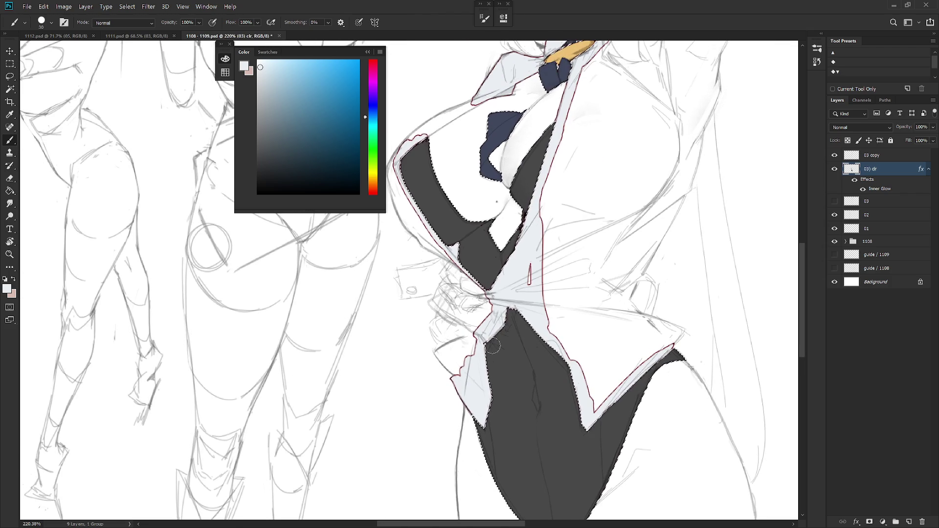
{"action": "key", "text": "ctrl+d"}
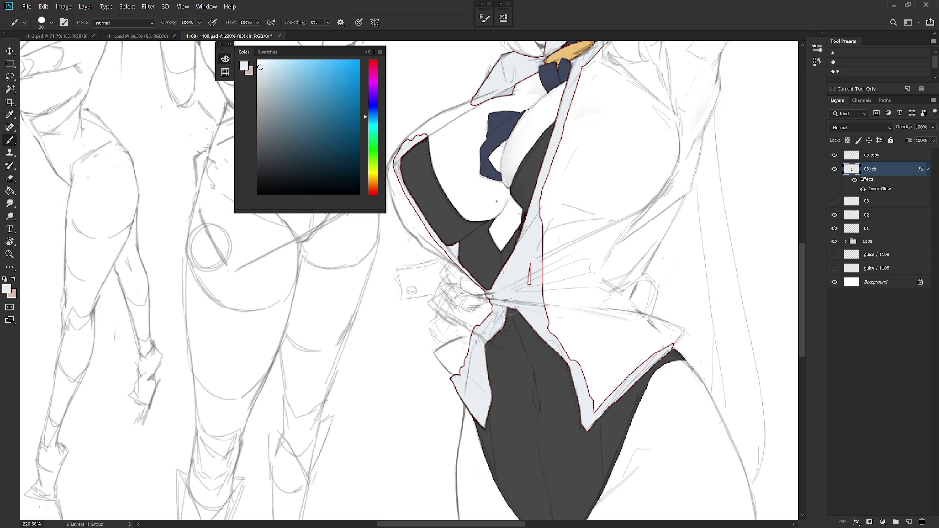
{"action": "right_click", "coordinate": [512, 318], "text": "shift"}
- In Behind brush mode, paint a pale edge down the shirt's right side to its tip
{"action": "left_click", "coordinate": [550, 247]}
{"action": "mouse_move", "coordinate": [482, 405]}
{"action": "left_mouse_down"}
{"action": "mouse_move", "coordinate": [480, 418]}
{"action": "mouse_move", "coordinate": [507, 320]}
{"action": "left_mouse_up"}
{"action": "mouse_move", "coordinate": [533, 264]}
{"action": "left_mouse_down"}
{"action": "mouse_move", "coordinate": [528, 314]}
{"action": "mouse_move", "coordinate": [566, 365]}
{"action": "mouse_move", "coordinate": [582, 416]}
{"action": "mouse_move", "coordinate": [626, 394]}
{"action": "left_mouse_up"}
{"action": "left_click_drag", "start_coordinate": [656, 351], "coordinate": [671, 354]}
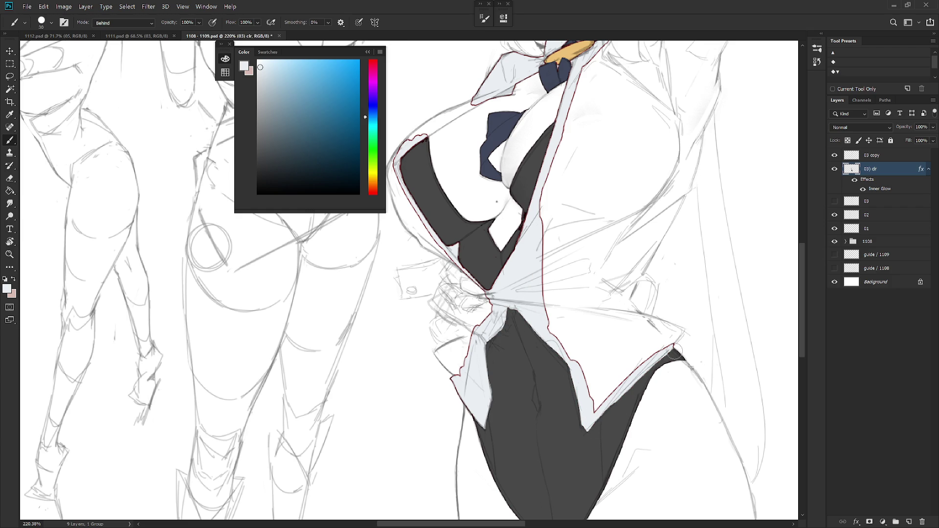
- Back in Normal mode, refine the shirt tip using sampled dark grey and pale shirt colours
{"action": "left_click", "coordinate": [675, 351], "text": "alt"}
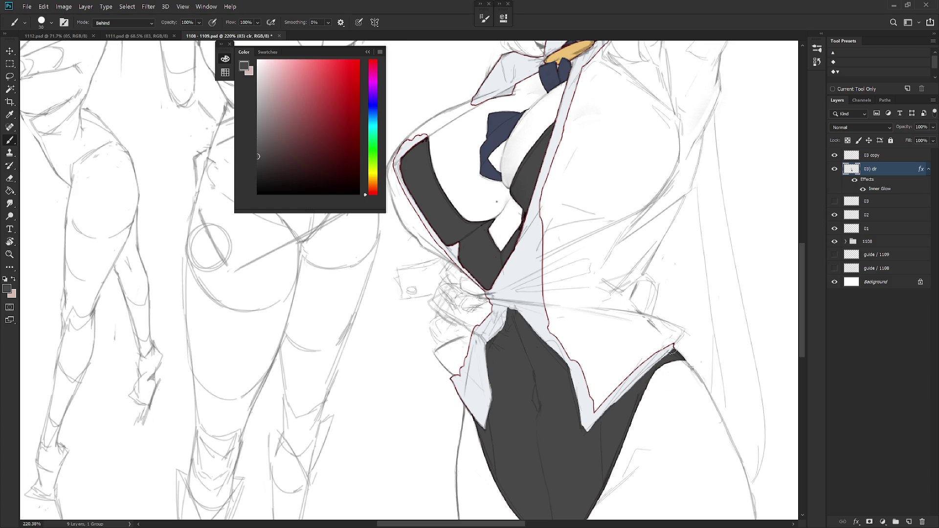
{"action": "right_click", "coordinate": [671, 352], "text": "shift"}
{"action": "left_click", "coordinate": [685, 51]}
{"action": "left_click_drag", "start_coordinate": [602, 420], "coordinate": [590, 432]}
{"action": "left_click", "coordinate": [576, 388], "text": "alt"}
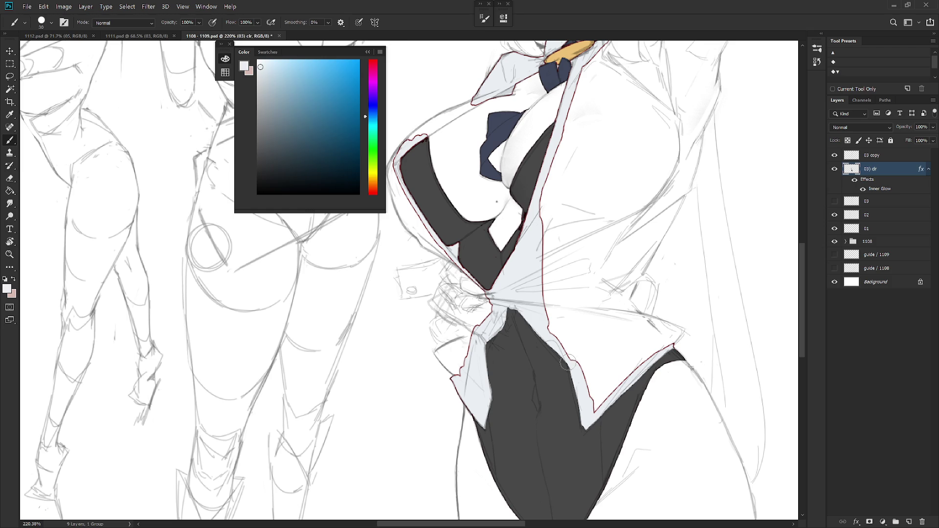
{"action": "left_click_drag", "start_coordinate": [573, 383], "coordinate": [583, 433]}
{"action": "left_click_drag", "start_coordinate": [683, 332], "coordinate": [672, 351]}
{"action": "left_click", "coordinate": [673, 352], "text": "alt"}
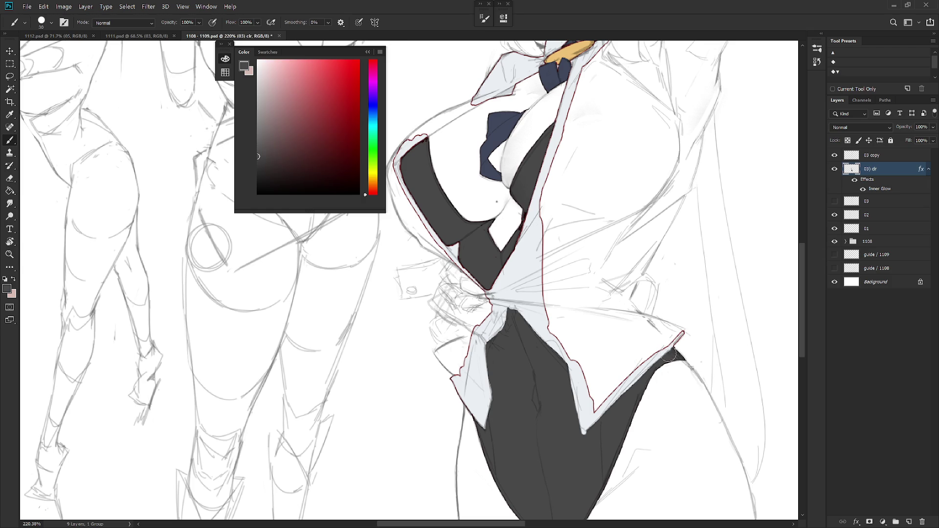
{"action": "key", "text": "e"}
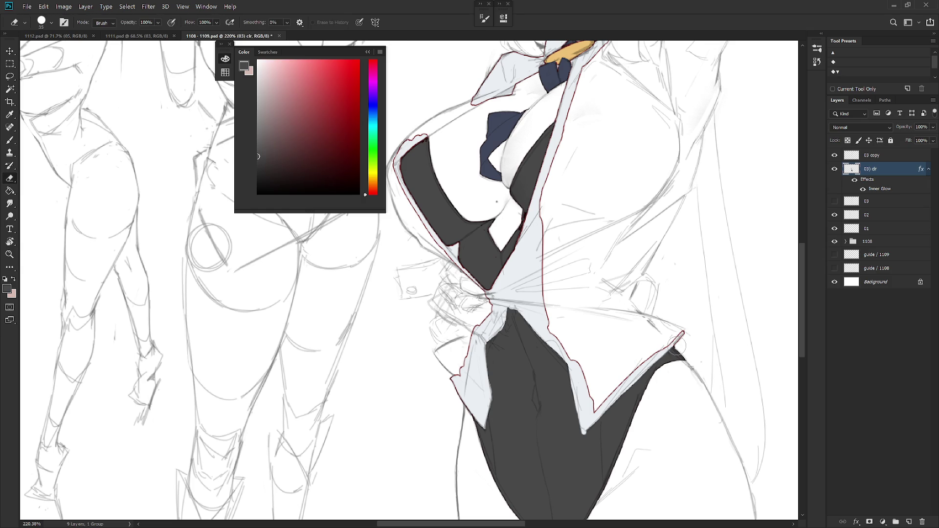
{"action": "key", "text": "b"}
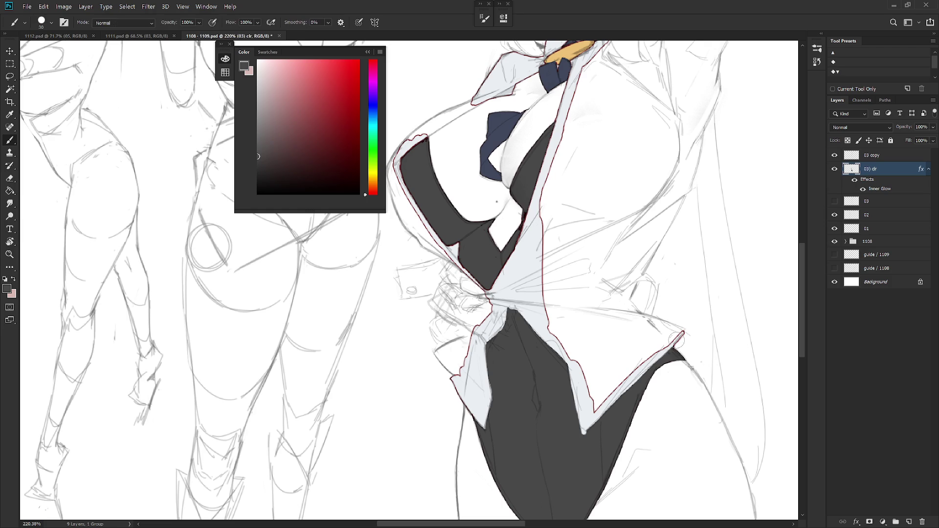
{"action": "left_click", "coordinate": [675, 348], "text": "alt"}
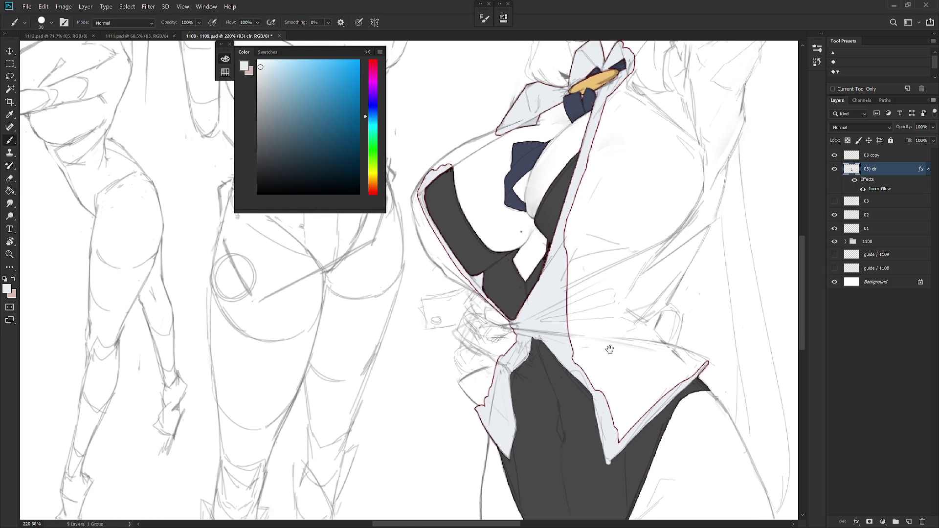
- In Behind brush mode, paint pale shirt colour behind the dark fill's left edge
{"action": "left_click_drag", "start_coordinate": [581, 323], "coordinate": [522, 300]}
{"action": "right_click", "coordinate": [522, 299], "text": "shift"}
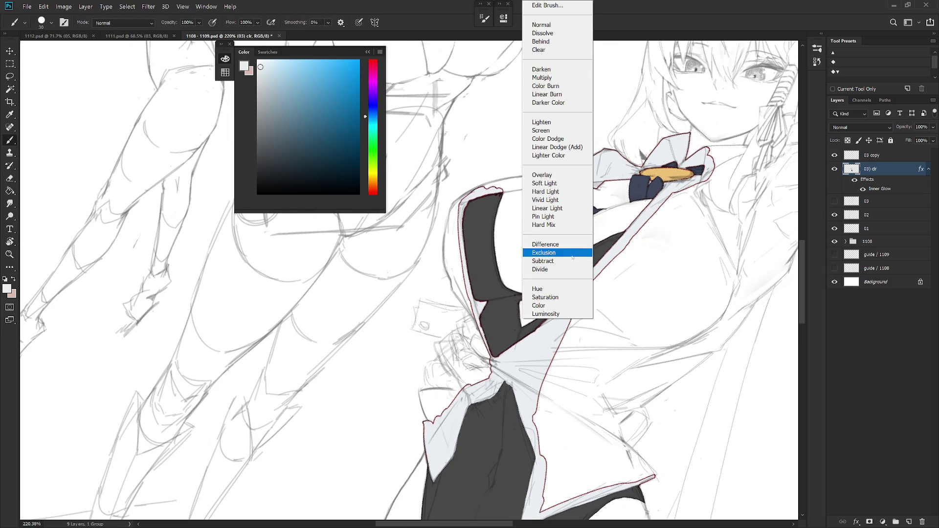
{"action": "left_click", "coordinate": [557, 42]}
{"action": "mouse_move", "coordinate": [477, 199]}
{"action": "left_mouse_down"}
{"action": "mouse_move", "coordinate": [483, 310]}
{"action": "mouse_move", "coordinate": [497, 352]}
{"action": "mouse_move", "coordinate": [545, 318]}
{"action": "left_mouse_up"}
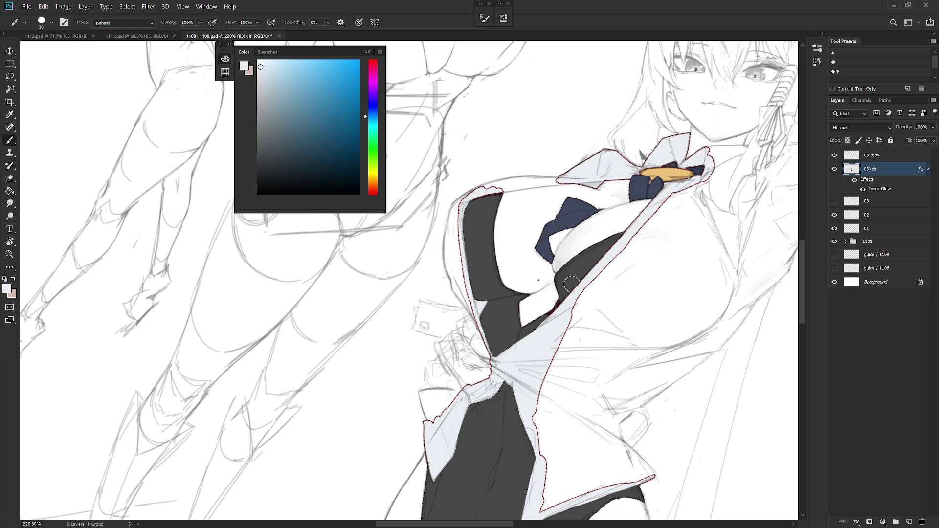
{"action": "left_click", "coordinate": [562, 298], "text": "alt"}
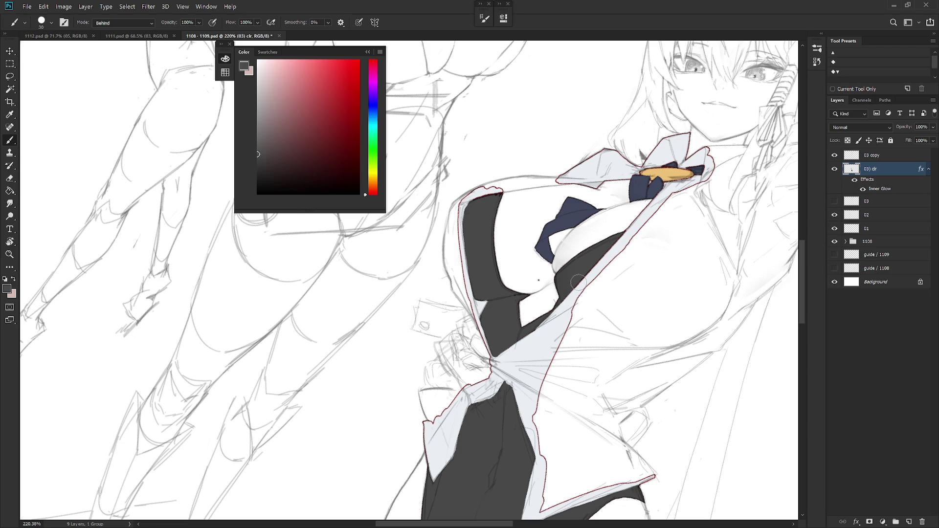
{"action": "left_click", "coordinate": [643, 222], "text": "alt"}
{"action": "mouse_move", "coordinate": [506, 211]}
{"action": "left_mouse_down"}
{"action": "mouse_move", "coordinate": [481, 280]}
{"action": "mouse_move", "coordinate": [502, 256]}
{"action": "mouse_move", "coordinate": [541, 249]}
{"action": "left_mouse_up"}
- Smooth the shirt's top edge, round its left corner and fill the notch along it
{"action": "left_click_drag", "start_coordinate": [441, 265], "coordinate": [486, 255]}
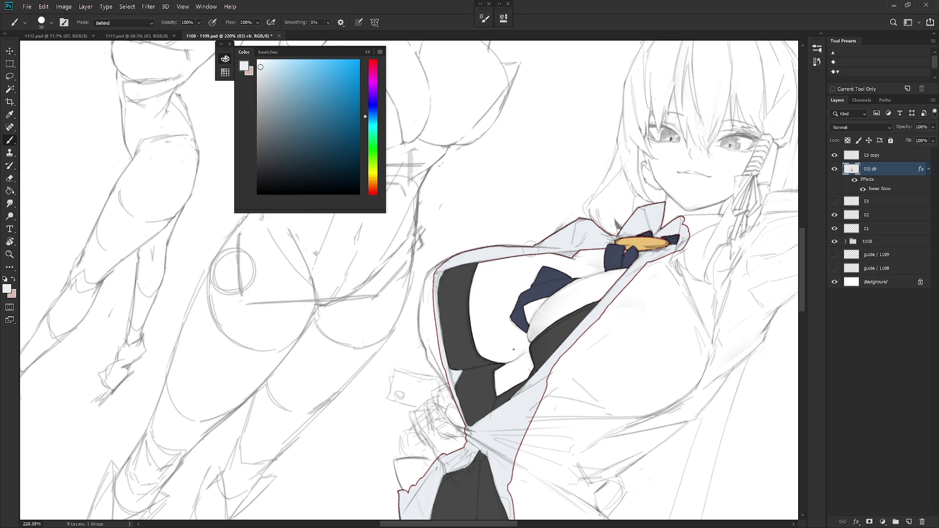
{"action": "mouse_move", "coordinate": [435, 266]}
{"action": "left_mouse_down"}
{"action": "mouse_move", "coordinate": [426, 328]}
{"action": "mouse_move", "coordinate": [437, 352]}
{"action": "mouse_move", "coordinate": [427, 293]}
{"action": "mouse_move", "coordinate": [440, 382]}
{"action": "left_mouse_up"}
{"action": "mouse_move", "coordinate": [425, 349]}
{"action": "left_mouse_down"}
{"action": "mouse_move", "coordinate": [455, 393]}
{"action": "mouse_move", "coordinate": [442, 384]}
{"action": "left_mouse_up"}
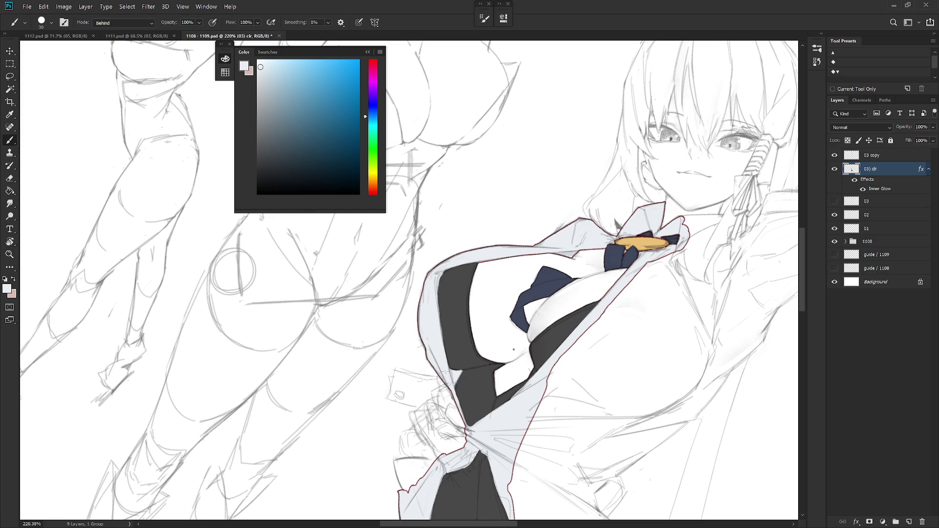
{"action": "left_click", "coordinate": [491, 364], "text": "alt"}
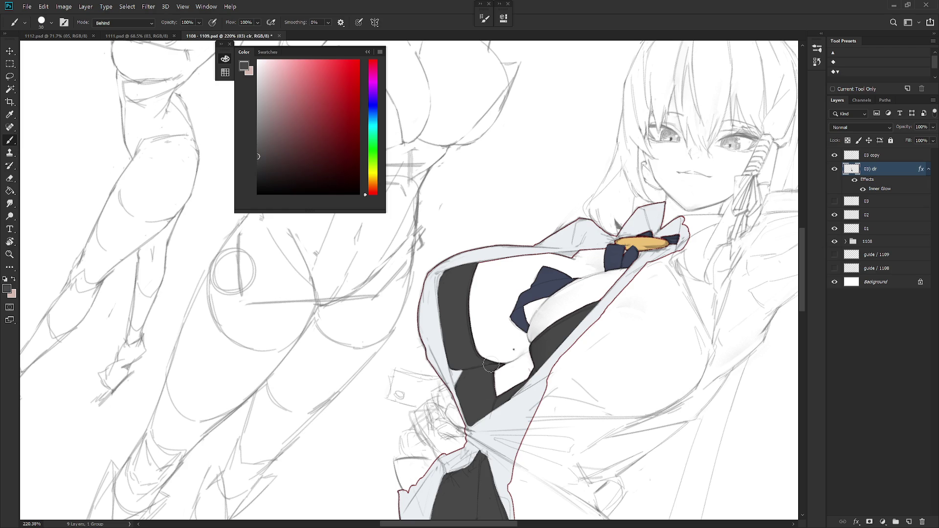
{"action": "scroll", "coordinate": [499, 359], "scroll_direction": "down", "scroll_amount": 3}
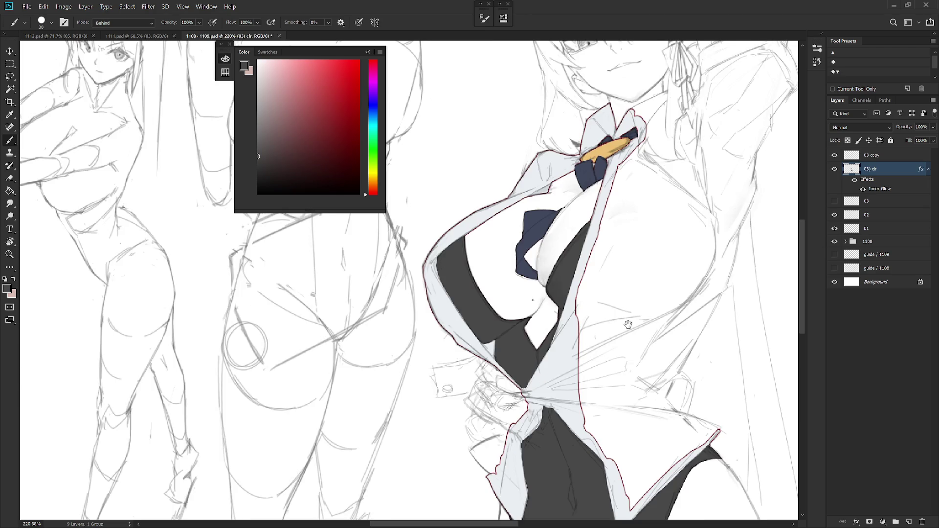
{"action": "scroll", "coordinate": [636, 205], "scroll_direction": "down", "scroll_amount": 3}
{"action": "scroll", "coordinate": [568, 305], "scroll_direction": "right", "scroll_amount": 2}
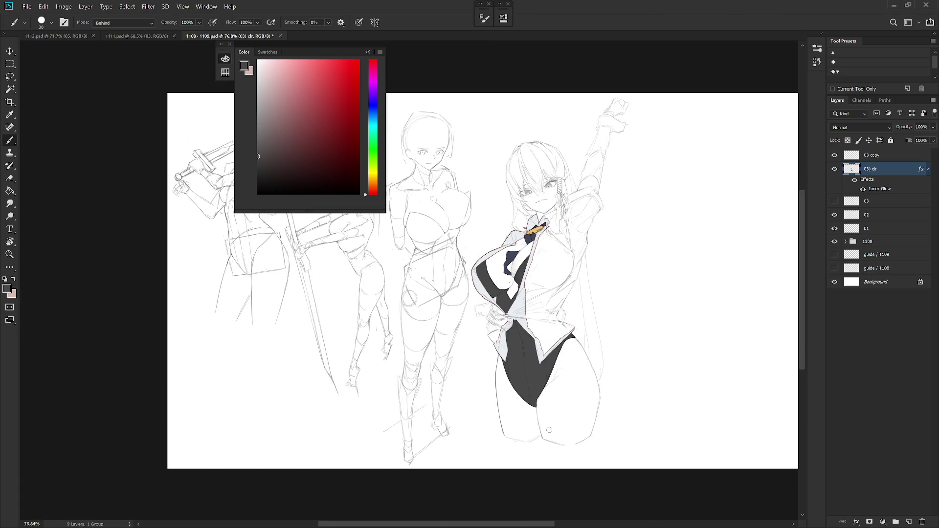
- Undo the trial white strokes at the flap's left edge and add a short dark stroke by the hand
{"action": "scroll", "coordinate": [514, 339], "scroll_direction": "up", "scroll_amount": 4}
{"action": "left_click", "coordinate": [482, 349], "text": "alt"}
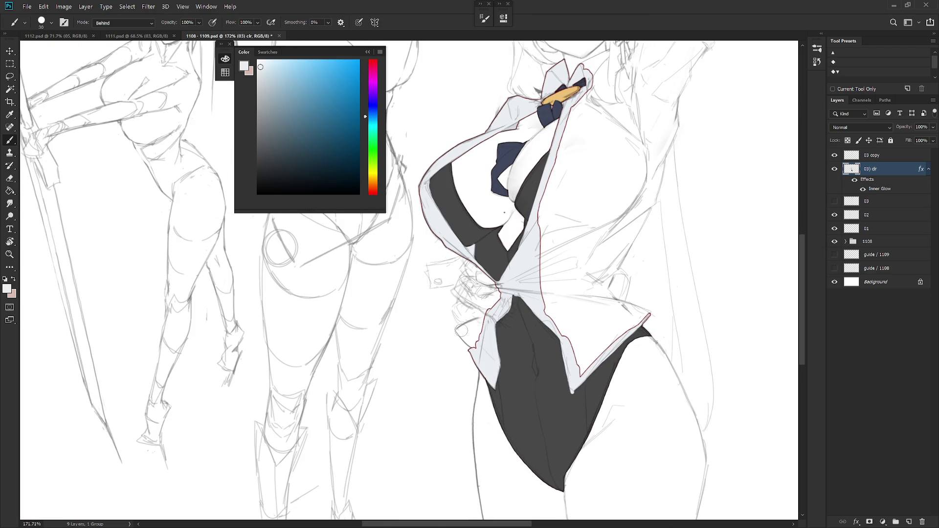
{"action": "mouse_move", "coordinate": [456, 330]}
{"action": "left_mouse_down"}
{"action": "mouse_move", "coordinate": [476, 347]}
{"action": "mouse_move", "coordinate": [491, 308]}
{"action": "mouse_move", "coordinate": [466, 330]}
{"action": "left_mouse_up"}
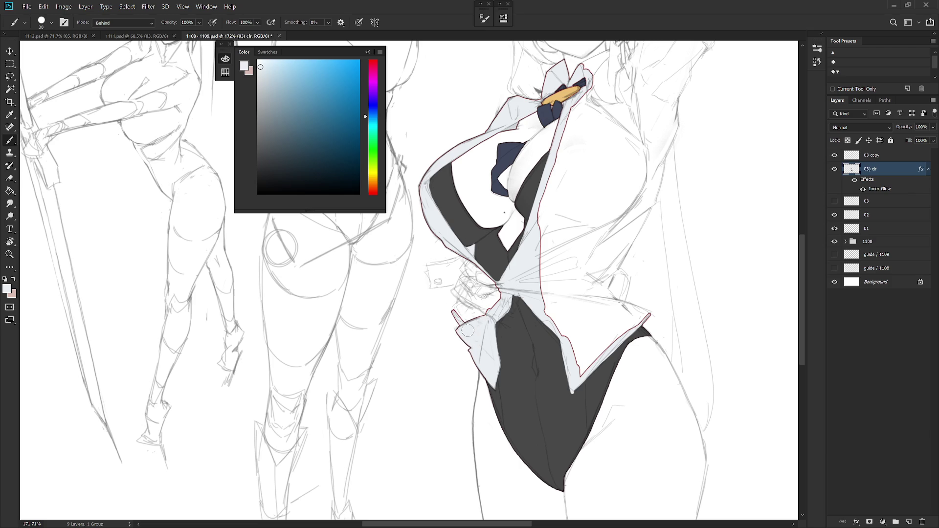
{"action": "mouse_move", "coordinate": [453, 291]}
{"action": "left_mouse_down"}
{"action": "mouse_move", "coordinate": [460, 309]}
{"action": "mouse_move", "coordinate": [466, 263]}
{"action": "left_mouse_up"}
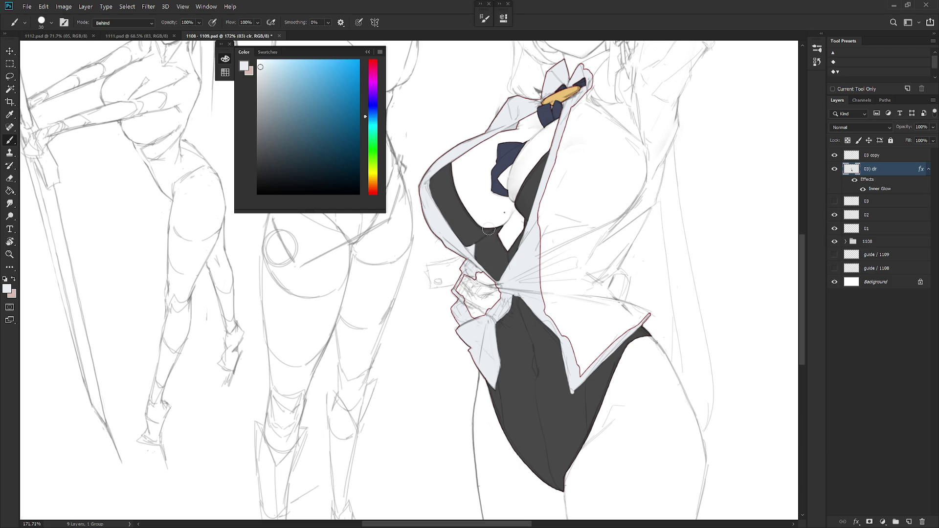
{"action": "key", "text": "ctrl+z"}
{"action": "key", "text": "ctrl+z"}
{"action": "left_click_drag", "start_coordinate": [426, 273], "coordinate": [431, 279]}
{"action": "key", "text": "ctrl+z"}
{"action": "key", "text": "l"}
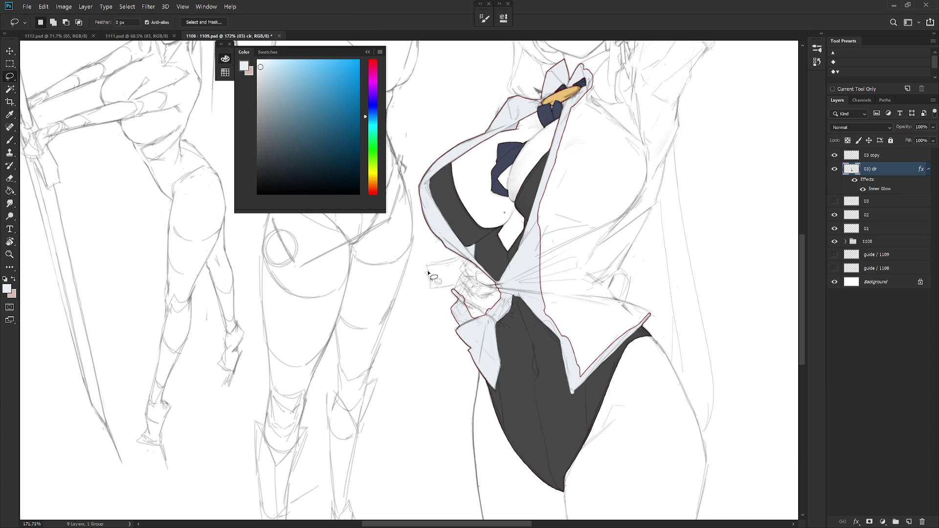
- Lasso the area beside the shirt flap and fill it with shirt colour
{"action": "left_click_drag", "start_coordinate": [433, 289], "coordinate": [448, 263]}
{"action": "key", "text": "shift"}
{"action": "left_click_drag", "start_coordinate": [443, 290], "coordinate": [470, 264]}
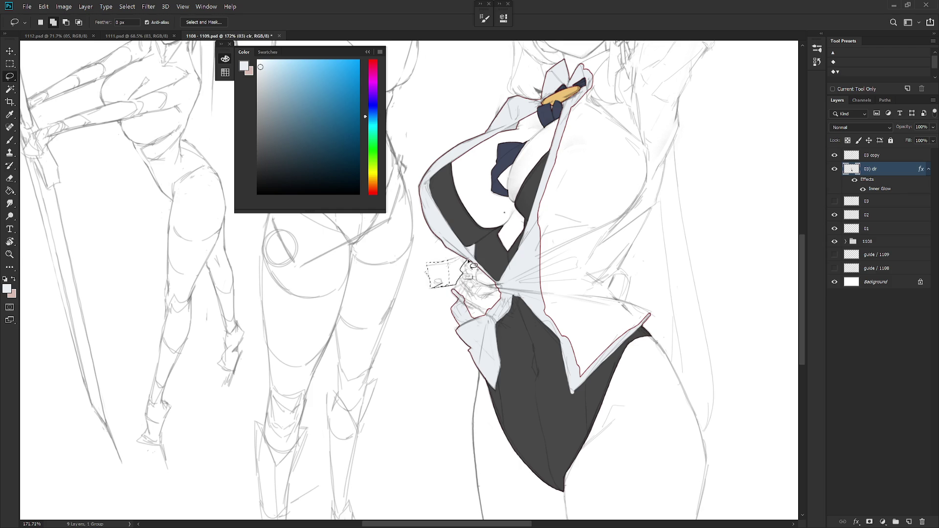
{"action": "left_click_drag", "start_coordinate": [469, 264], "coordinate": [430, 284]}
{"action": "key", "text": "alt+BackSpace"}
{"action": "scroll", "coordinate": [594, 380], "scroll_direction": "down", "scroll_amount": 1}
{"action": "mouse_move", "coordinate": [595, 380]}
{"action": "left_mouse_down"}
{"action": "mouse_move", "coordinate": [562, 299]}
{"action": "mouse_move", "coordinate": [558, 313]}
{"action": "left_mouse_up"}
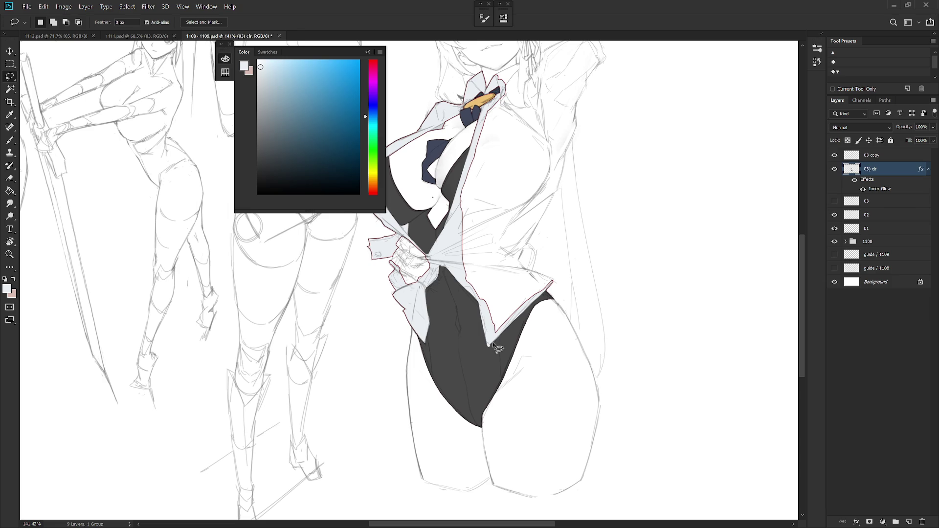
- Return the brush to Normal blending and sample the shirt's near-white as painting colour
{"action": "left_click_drag", "start_coordinate": [491, 344], "coordinate": [504, 351]}
{"action": "key", "text": "b"}
{"action": "left_click", "coordinate": [499, 350], "text": "alt"}
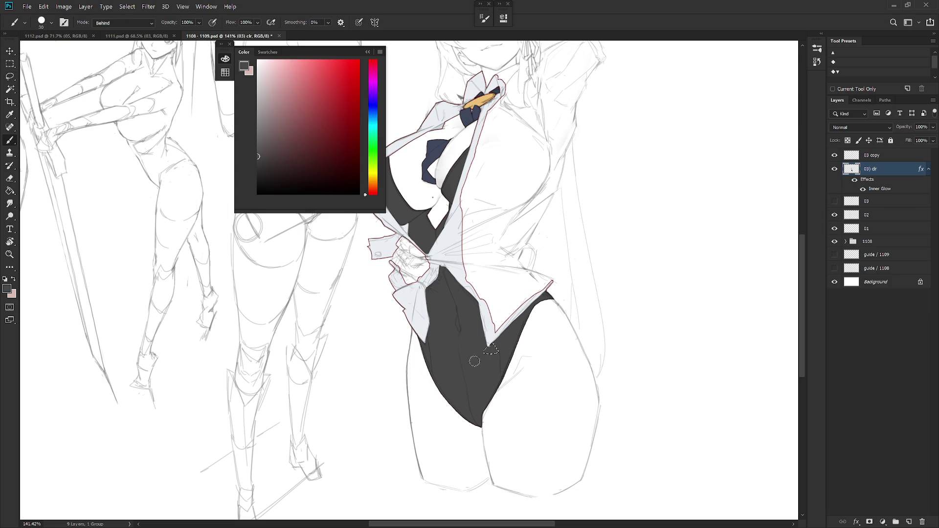
{"action": "right_click", "coordinate": [495, 349], "text": "shift"}
{"action": "key", "text": "Up"}
{"action": "key", "text": "Up"}
{"action": "key", "text": "Return"}
{"action": "scroll", "coordinate": [531, 337], "scroll_direction": "down", "scroll_amount": 4}
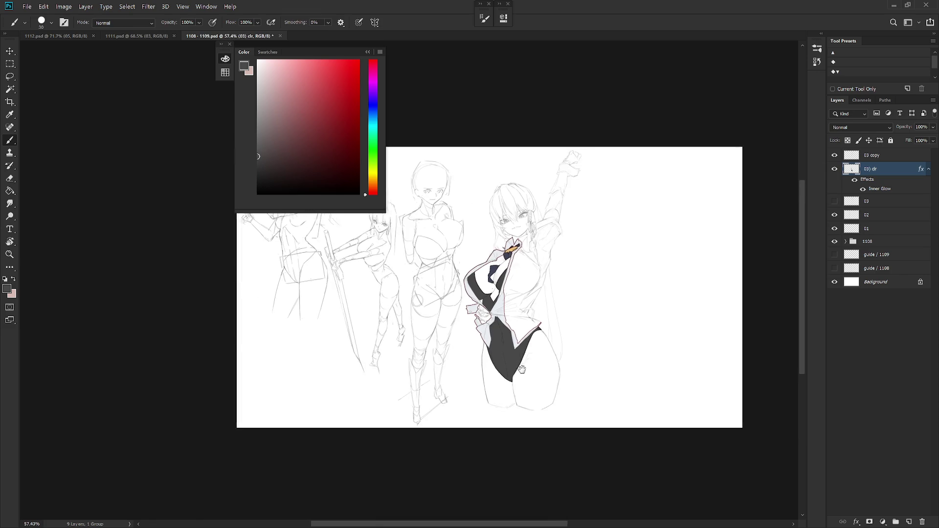
{"action": "scroll", "coordinate": [552, 272], "scroll_direction": "up", "scroll_amount": 5}
{"action": "left_click", "coordinate": [455, 242], "text": "alt"}
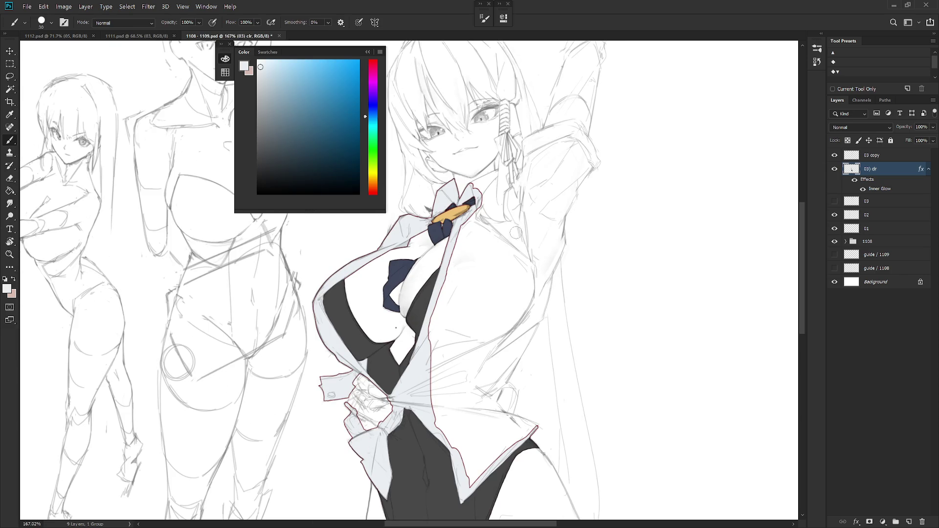
- Lasso the gap between collar and neck and fill it with shirt white
{"action": "left_click_drag", "start_coordinate": [518, 254], "coordinate": [510, 318]}
{"action": "key", "text": "l"}
{"action": "scroll", "coordinate": [458, 260], "scroll_direction": "up", "scroll_amount": 3}
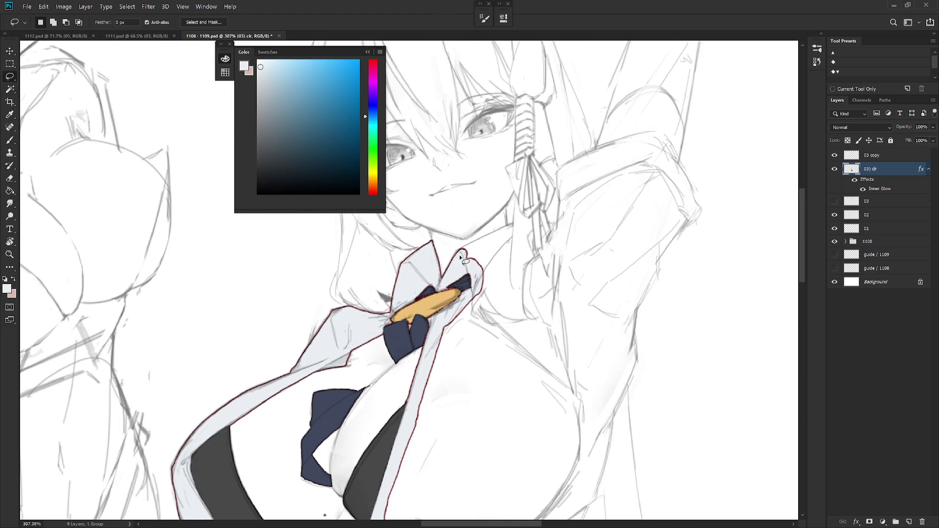
{"action": "mouse_move", "coordinate": [457, 254]}
{"action": "left_mouse_down"}
{"action": "mouse_move", "coordinate": [511, 224]}
{"action": "mouse_move", "coordinate": [483, 275]}
{"action": "mouse_move", "coordinate": [458, 254]}
{"action": "left_mouse_up"}
{"action": "key", "text": "alt+BackSpace"}
{"action": "key", "text": "ctrl+d"}
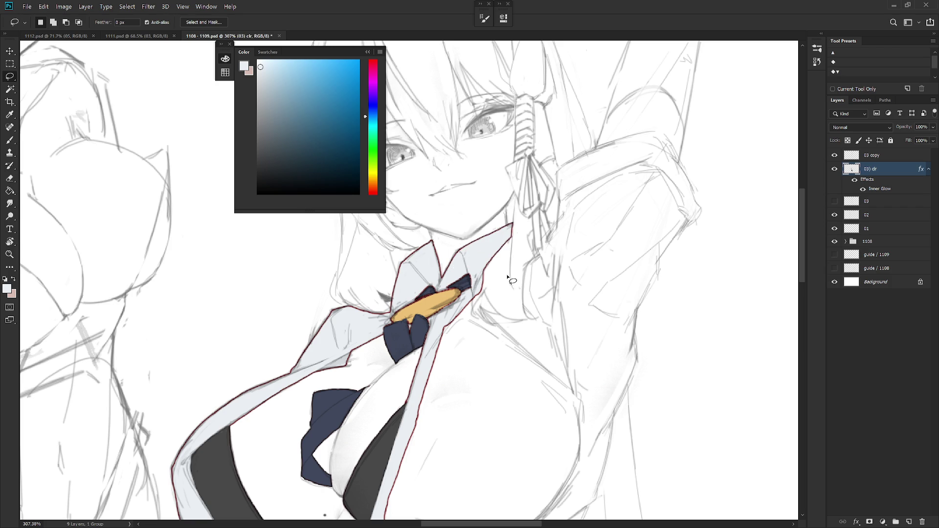
{"action": "left_click_drag", "start_coordinate": [512, 307], "coordinate": [480, 264]}
- Set the brush blend mode to Behind
{"action": "key", "text": "b"}
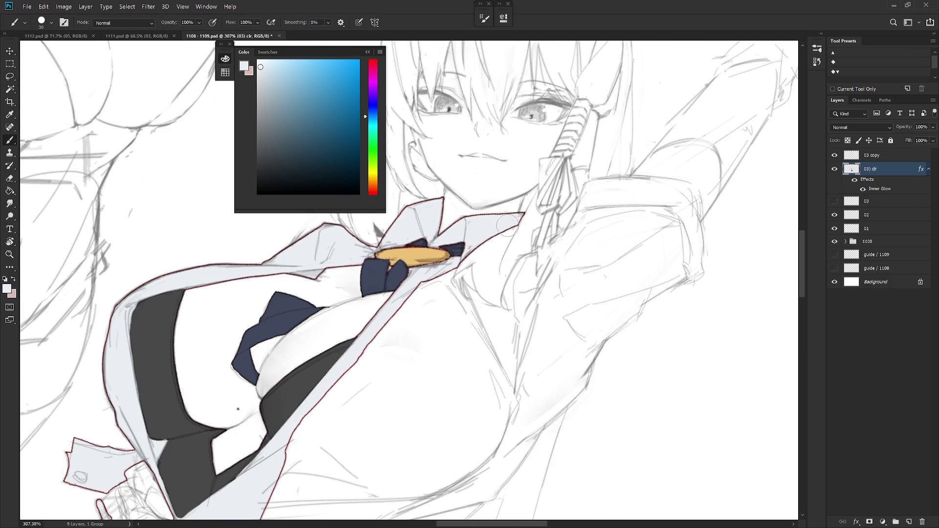
{"action": "key", "text": "l"}
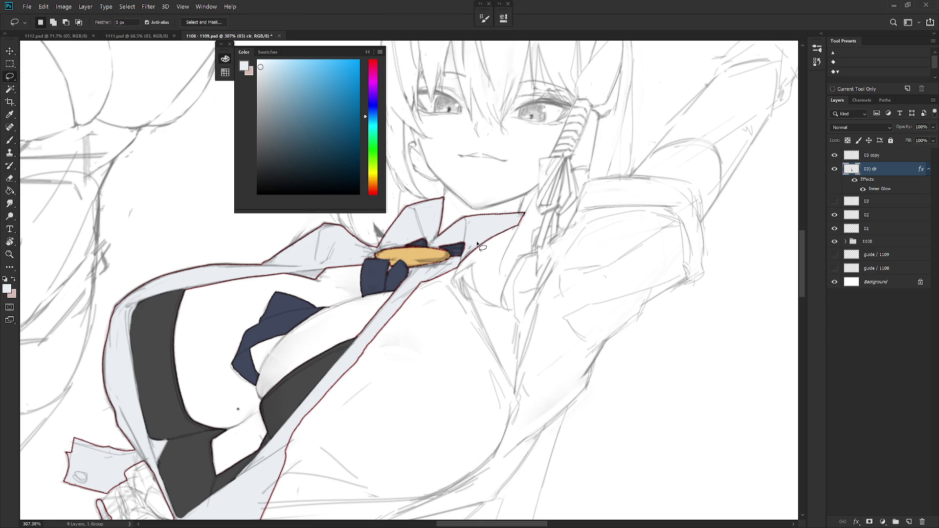
{"action": "key", "text": "b"}
{"action": "right_click", "coordinate": [482, 242], "text": "shift"}
{"action": "left_click", "coordinate": [511, 250]}
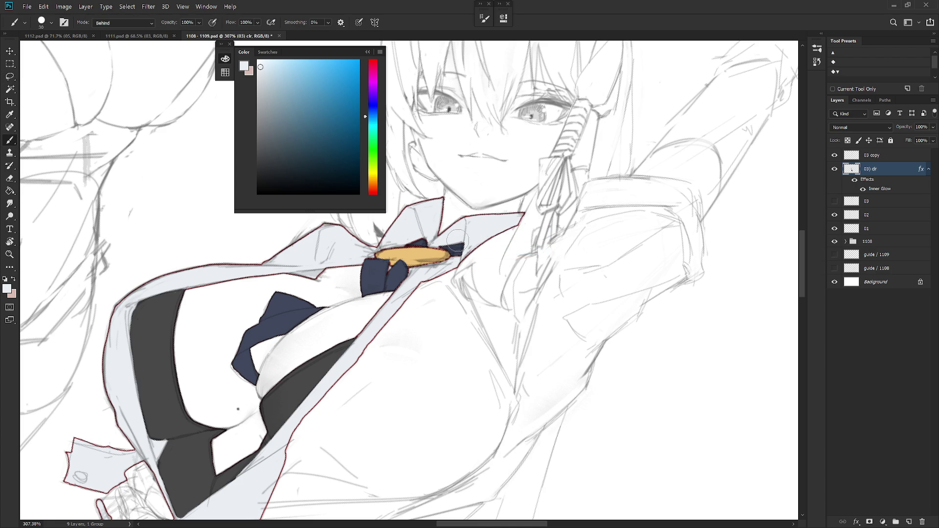
- Sample the collar's near-white and paint a light line splitting the tie knot
{"action": "left_click", "coordinate": [430, 252], "text": "alt"}
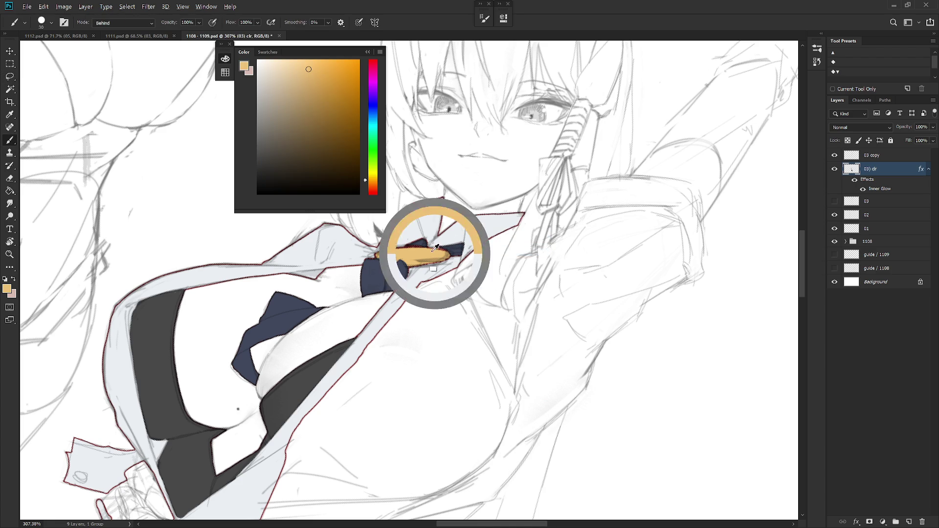
{"action": "left_click", "coordinate": [461, 237], "text": "alt"}
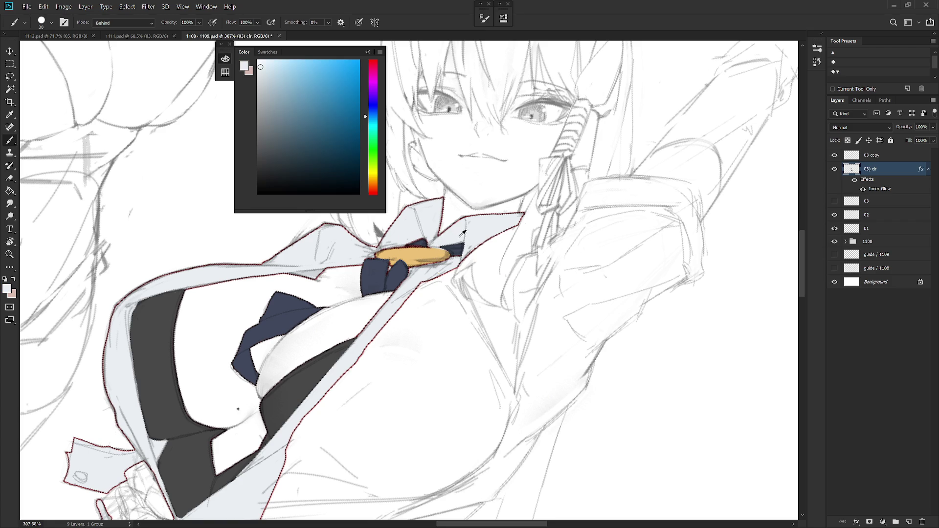
{"action": "left_click", "coordinate": [423, 245], "text": "alt"}
{"action": "left_click", "coordinate": [420, 248], "text": "alt"}
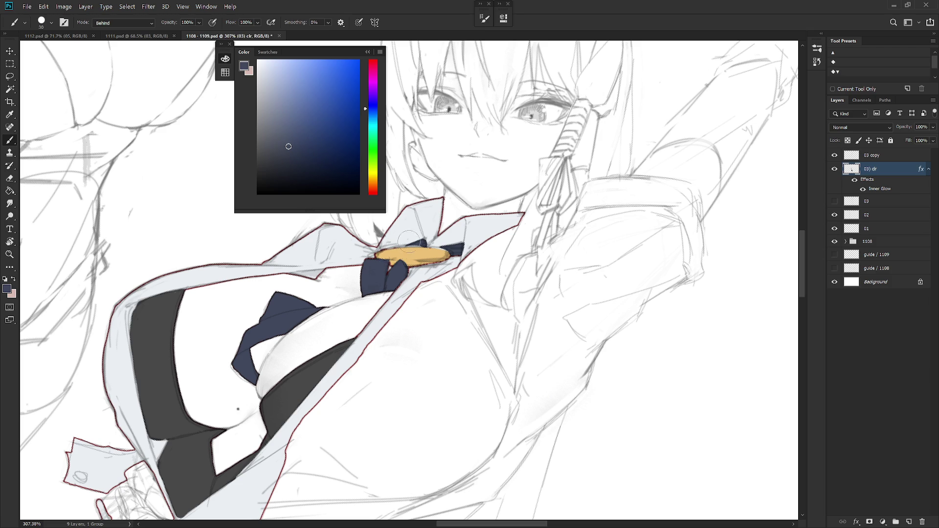
{"action": "left_click", "coordinate": [407, 241], "text": "alt"}
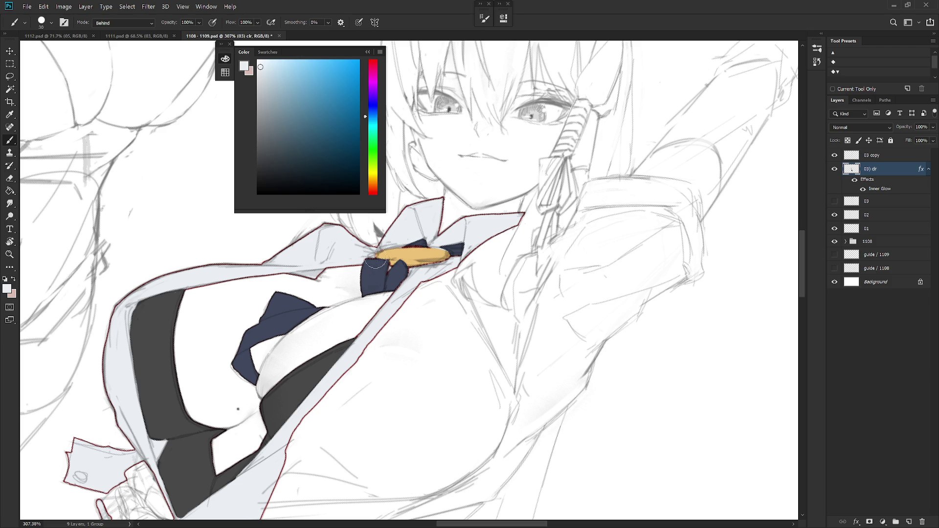
{"action": "left_click", "coordinate": [418, 243], "text": "alt"}
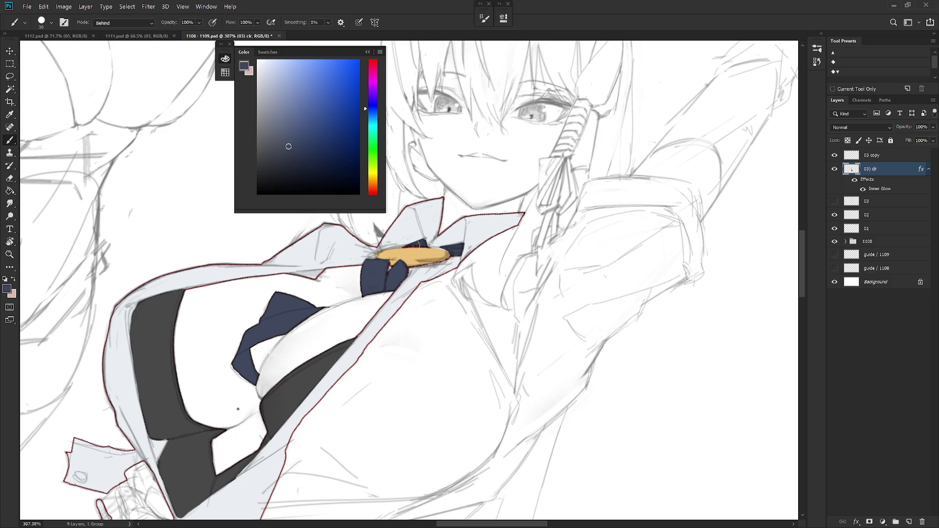
{"action": "left_click", "coordinate": [407, 242], "text": "alt"}
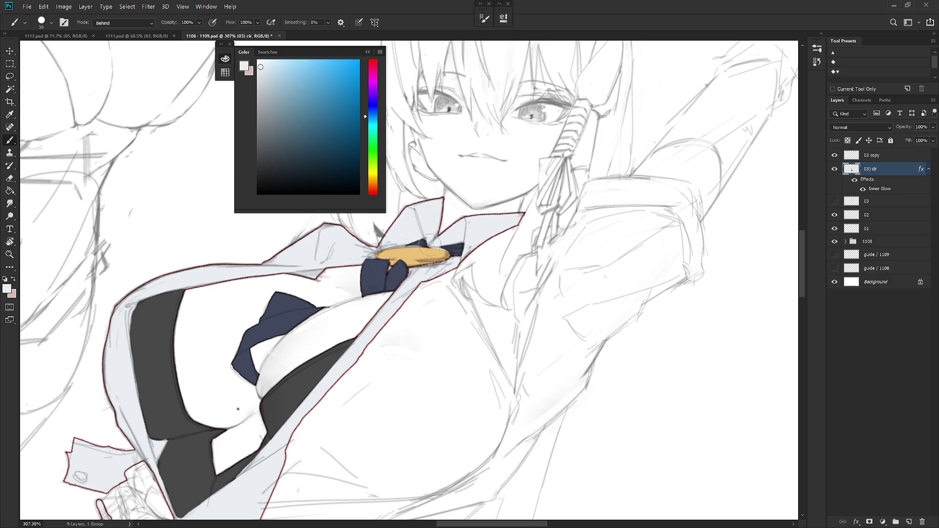
{"action": "left_click_drag", "start_coordinate": [397, 260], "coordinate": [389, 282]}
{"action": "key", "text": "Escape"}
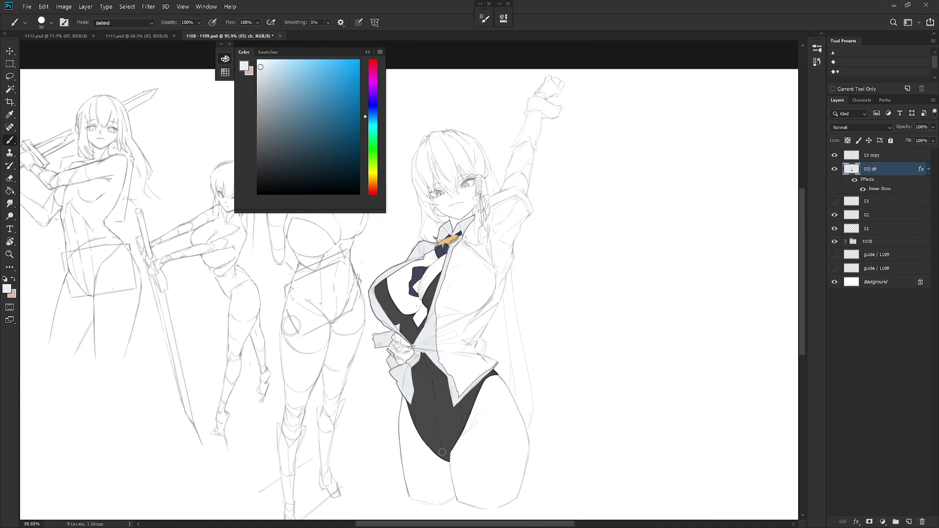
- Fill the shirt area beside the tie with the light grey shirt colour
{"action": "left_click_drag", "start_coordinate": [511, 327], "coordinate": [532, 346]}
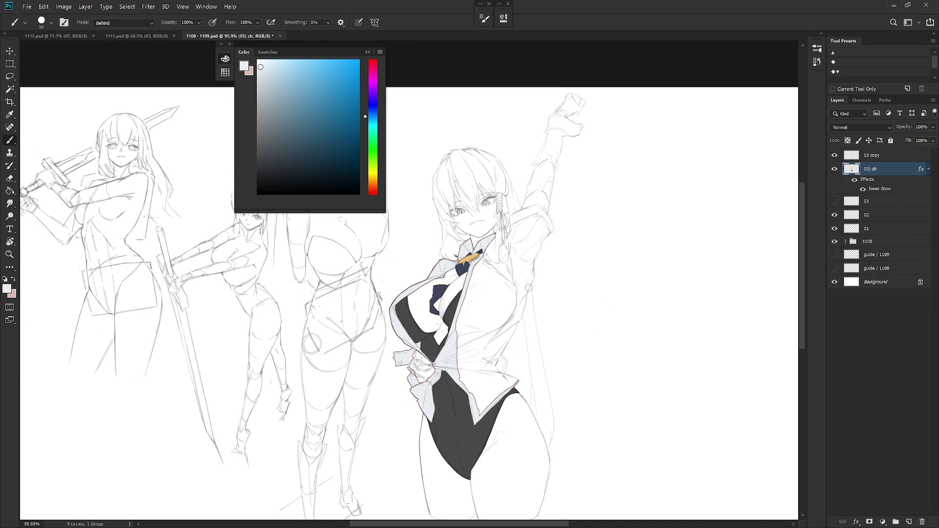
{"action": "scroll", "coordinate": [496, 230], "scroll_direction": "up", "scroll_amount": 4}
{"action": "key", "text": "l"}
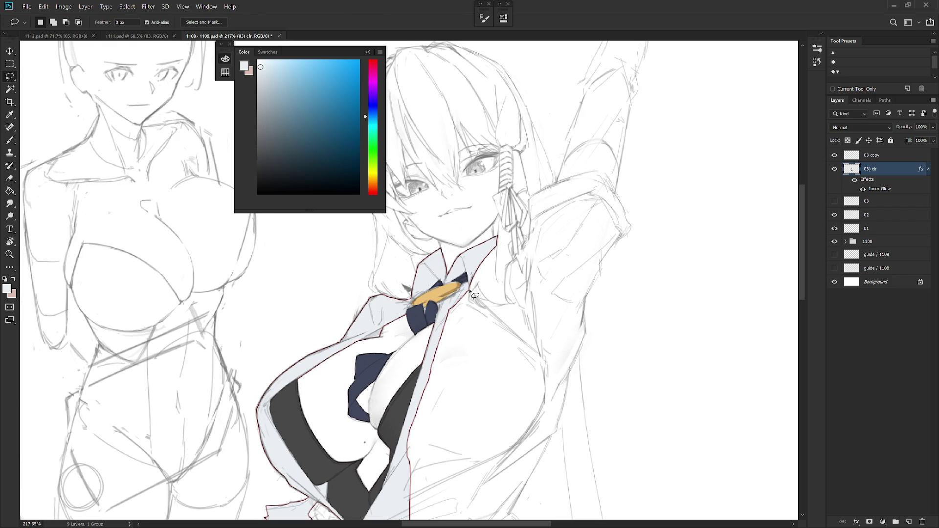
{"action": "mouse_move", "coordinate": [471, 299]}
{"action": "left_mouse_down"}
{"action": "mouse_move", "coordinate": [479, 284]}
{"action": "mouse_move", "coordinate": [516, 340]}
{"action": "mouse_move", "coordinate": [446, 366]}
{"action": "mouse_move", "coordinate": [442, 318]}
{"action": "mouse_move", "coordinate": [469, 289]}
{"action": "mouse_move", "coordinate": [470, 298]}
{"action": "left_mouse_up"}
{"action": "key", "text": "alt+BackSpace"}
{"action": "key", "text": "ctrl+d"}
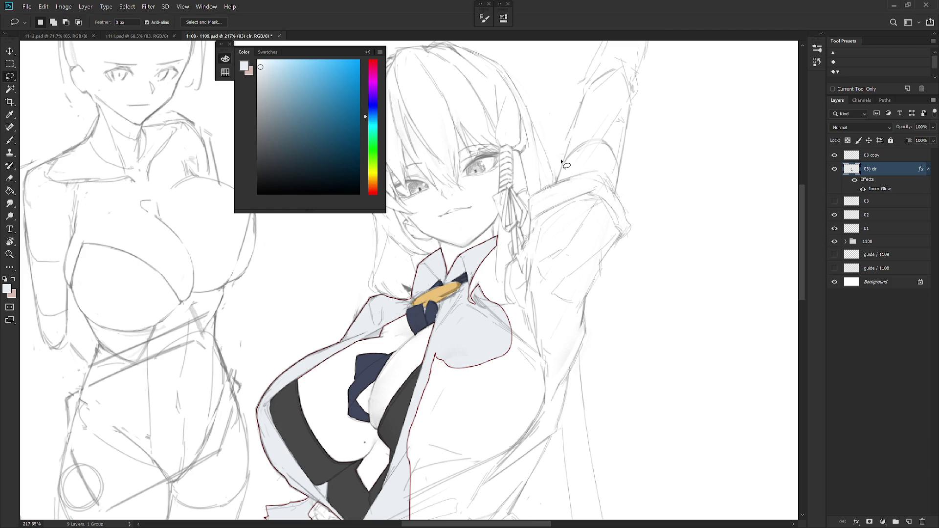
- Outline the raised sleeve and fill it with light grey
{"action": "left_click_drag", "start_coordinate": [531, 219], "coordinate": [507, 290]}
{"action": "left_click_drag", "start_coordinate": [502, 325], "coordinate": [559, 279]}
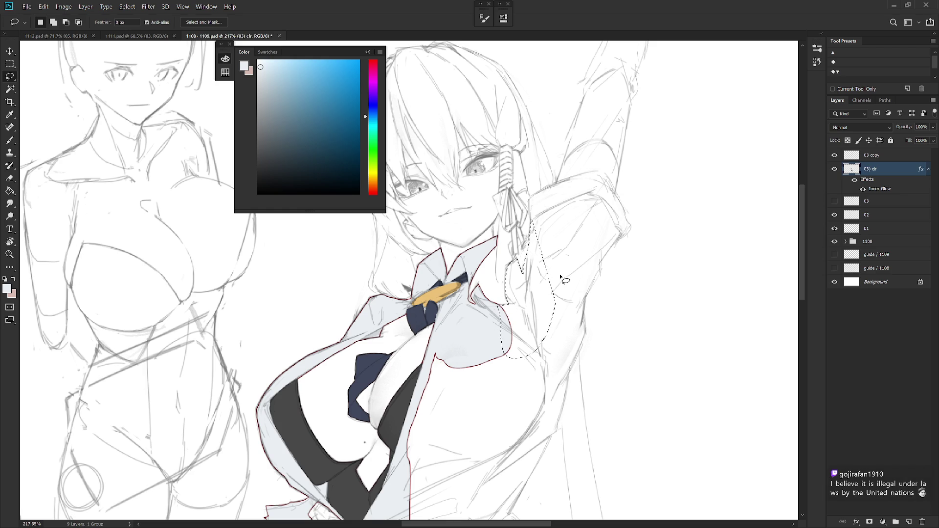
{"action": "key", "text": "alt+BackSpace"}
{"action": "key", "text": "ctrl+d"}
{"action": "scroll", "coordinate": [543, 288], "scroll_direction": "up", "scroll_amount": 2}
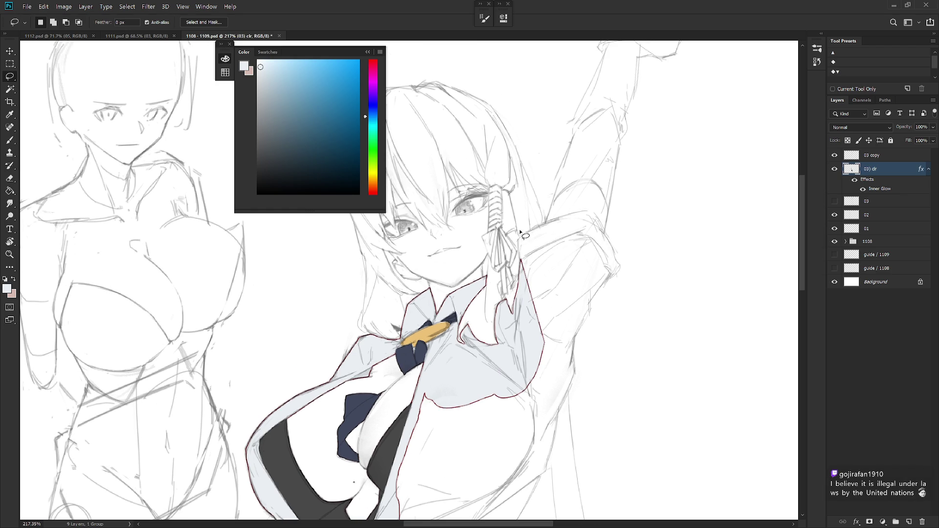
{"action": "mouse_move", "coordinate": [521, 271]}
{"action": "left_mouse_down"}
{"action": "mouse_move", "coordinate": [564, 282]}
{"action": "mouse_move", "coordinate": [511, 374]}
{"action": "left_mouse_up"}
{"action": "scroll", "coordinate": [543, 372], "scroll_direction": "up", "scroll_amount": 1}
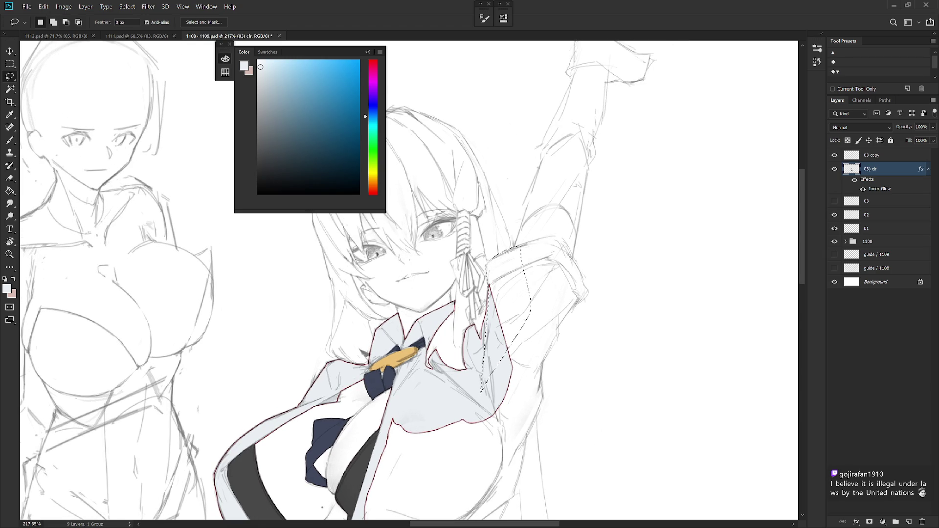
{"action": "key", "text": "ctrl+d"}
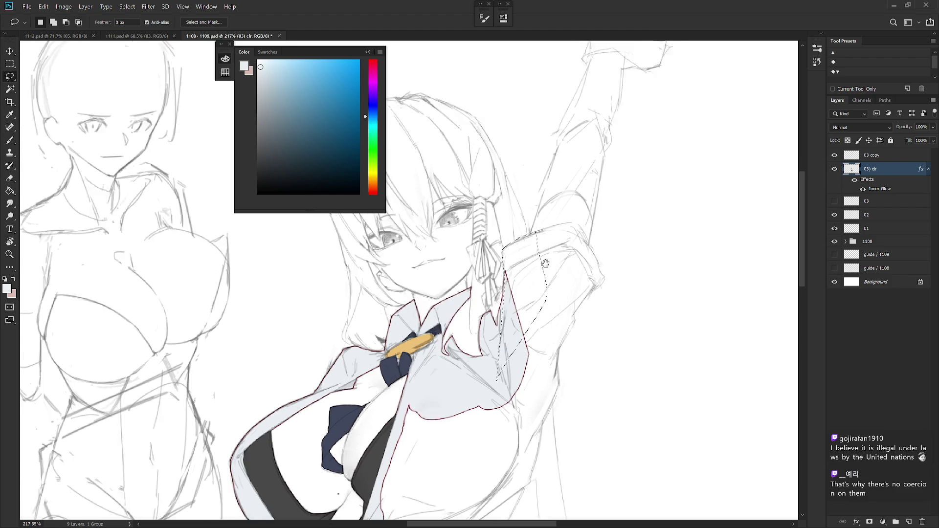
- Fill the raised arm and shoulder area with light grey
{"action": "mouse_move", "coordinate": [518, 240]}
{"action": "left_mouse_down"}
{"action": "mouse_move", "coordinate": [551, 229]}
{"action": "mouse_move", "coordinate": [597, 240]}
{"action": "mouse_move", "coordinate": [543, 317]}
{"action": "left_mouse_up"}
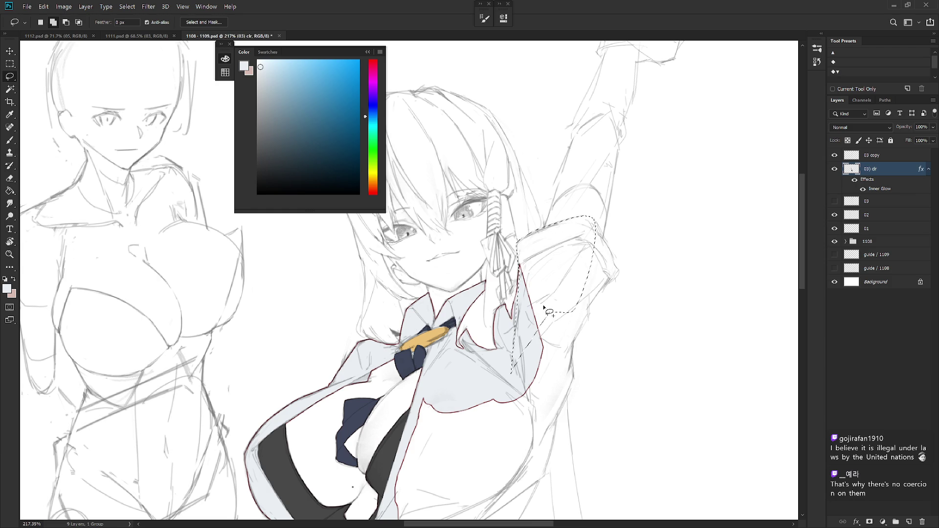
{"action": "mouse_move", "coordinate": [596, 223]}
{"action": "left_mouse_down"}
{"action": "mouse_move", "coordinate": [618, 277]}
{"action": "mouse_move", "coordinate": [566, 328]}
{"action": "mouse_move", "coordinate": [622, 308]}
{"action": "mouse_move", "coordinate": [585, 268]}
{"action": "mouse_move", "coordinate": [573, 226]}
{"action": "mouse_move", "coordinate": [529, 397]}
{"action": "mouse_move", "coordinate": [474, 493]}
{"action": "mouse_move", "coordinate": [481, 325]}
{"action": "left_mouse_up"}
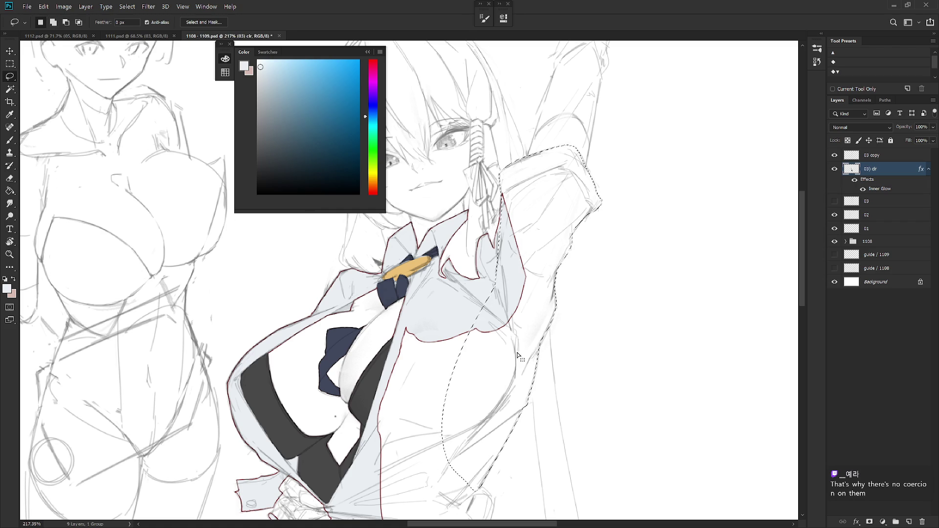
{"action": "key", "text": "alt+BackSpace"}
{"action": "key", "text": "ctrl+d"}
{"action": "scroll", "coordinate": [518, 356], "scroll_direction": "down", "scroll_amount": 2}
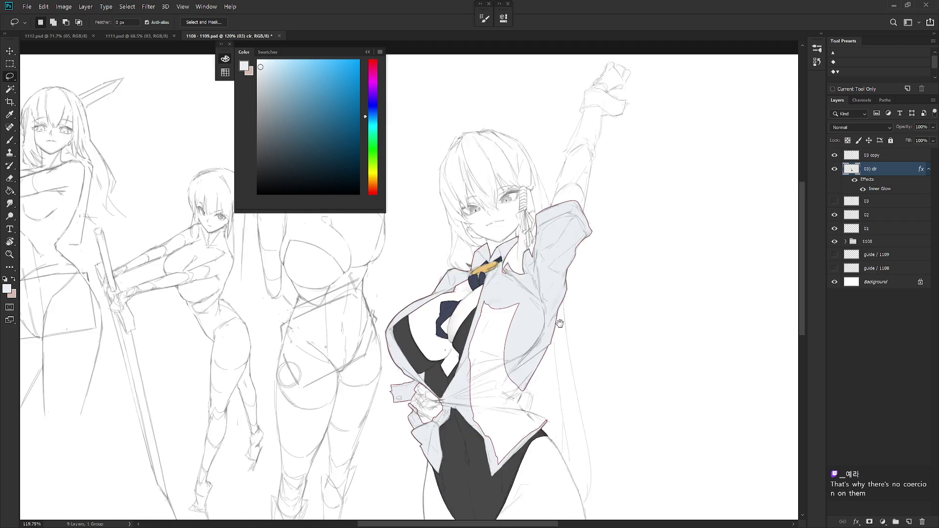
- Outline the lower shirt and fill it with light grey
{"action": "left_click_drag", "start_coordinate": [557, 363], "coordinate": [567, 264]}
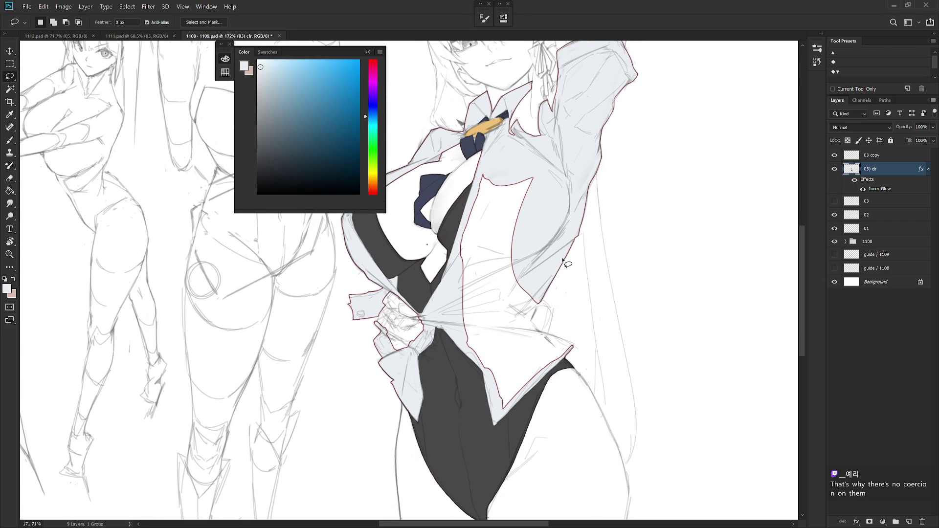
{"action": "mouse_move", "coordinate": [540, 300]}
{"action": "left_mouse_down"}
{"action": "mouse_move", "coordinate": [553, 337]}
{"action": "mouse_move", "coordinate": [506, 419]}
{"action": "mouse_move", "coordinate": [473, 217]}
{"action": "mouse_move", "coordinate": [530, 182]}
{"action": "mouse_move", "coordinate": [509, 210]}
{"action": "left_mouse_up"}
{"action": "key", "text": "alt+Delete"}
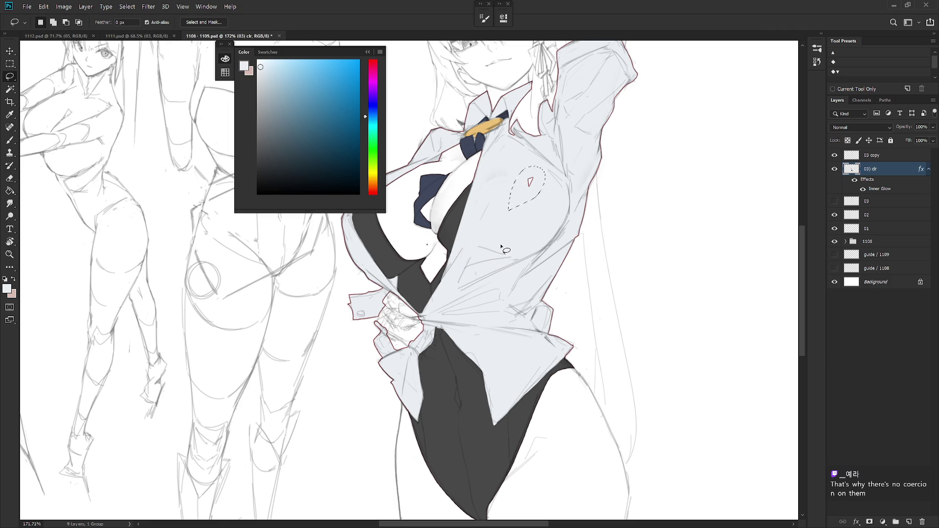
{"action": "scroll", "coordinate": [505, 250], "scroll_direction": "down", "scroll_amount": 3}
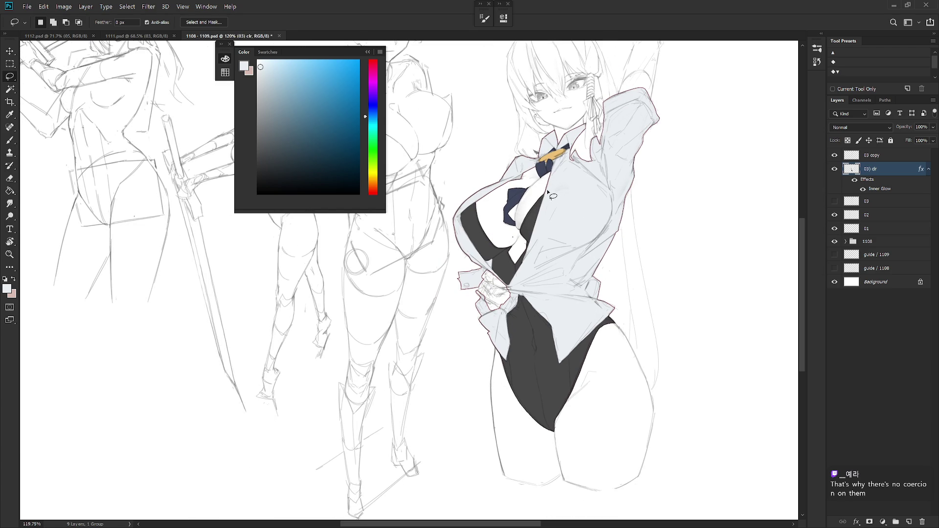
- Outline a small chest area and show the 03 sketch layer over the figure
{"action": "mouse_move", "coordinate": [542, 197]}
{"action": "left_mouse_down"}
{"action": "mouse_move", "coordinate": [573, 185]}
{"action": "mouse_move", "coordinate": [587, 200]}
{"action": "mouse_move", "coordinate": [548, 196]}
{"action": "mouse_move", "coordinate": [580, 192]}
{"action": "mouse_move", "coordinate": [588, 216]}
{"action": "left_mouse_up"}
{"action": "left_click_drag", "start_coordinate": [585, 256], "coordinate": [593, 276]}
{"action": "left_click", "coordinate": [835, 201]}
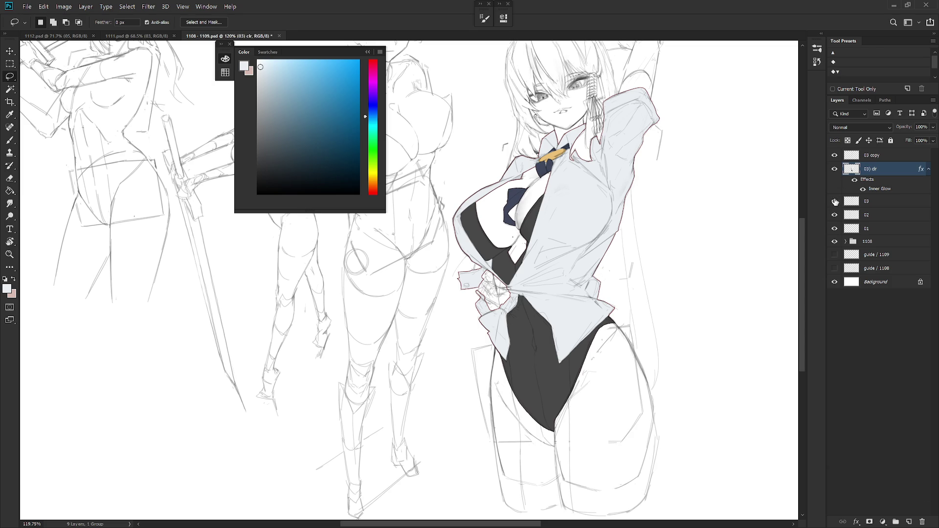
- Start a lasso selection on the shirt chest and subtract a notch from it
{"action": "left_click", "coordinate": [835, 169]}
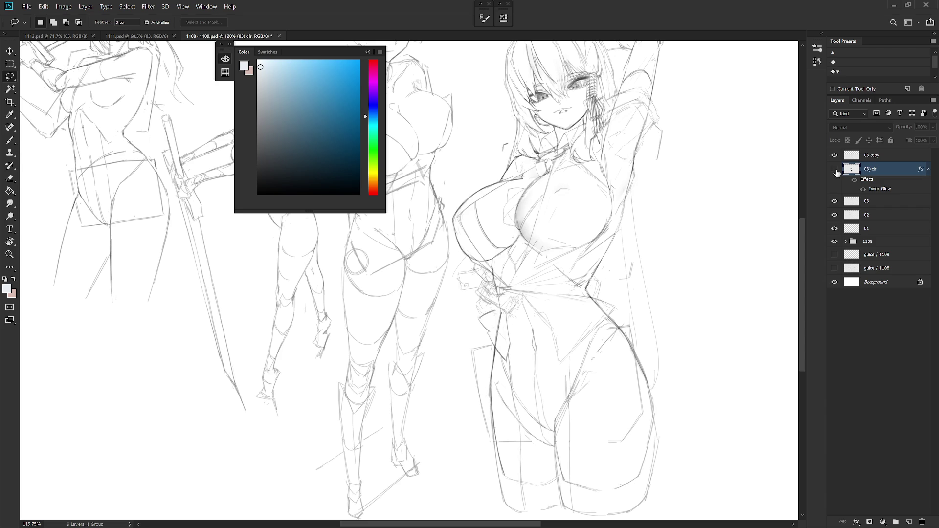
{"action": "left_click", "coordinate": [835, 169]}
{"action": "left_click_drag", "start_coordinate": [580, 205], "coordinate": [592, 200]}
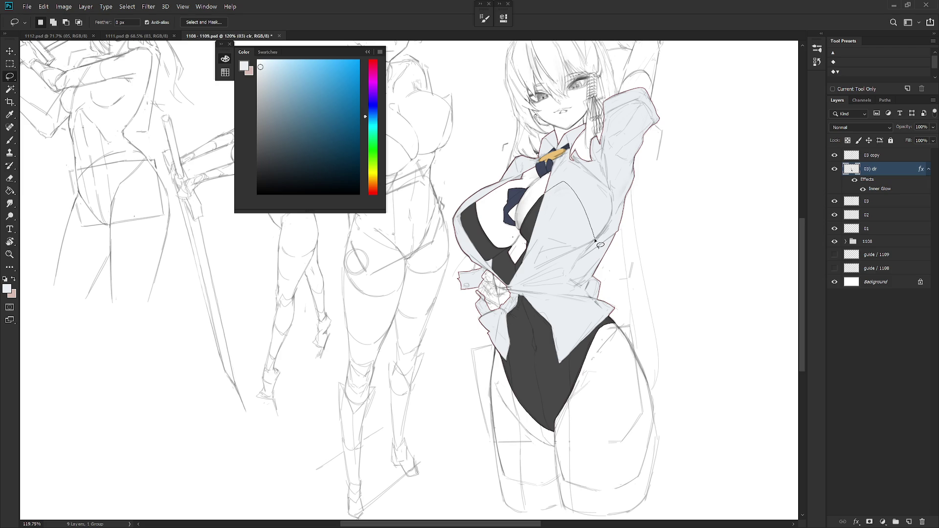
{"action": "left_click_drag", "start_coordinate": [591, 253], "coordinate": [560, 282]}
{"action": "left_click", "coordinate": [834, 169]}
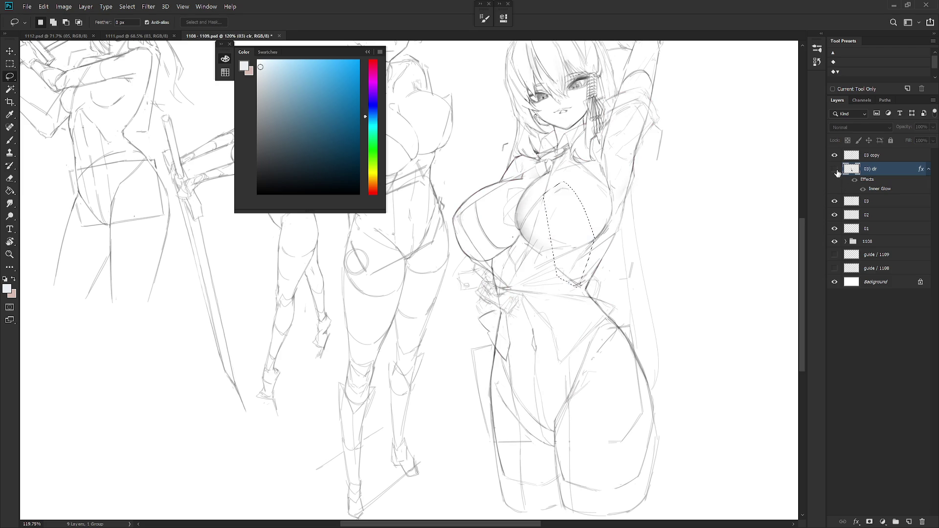
{"action": "key", "text": "alt"}
{"action": "left_click_drag", "start_coordinate": [596, 240], "coordinate": [585, 248]}
{"action": "key", "text": "alt"}
{"action": "left_click", "coordinate": [614, 254]}
- Add the lower tip and the rest of the shirt front down to the waist
{"action": "key", "text": "shift"}
{"action": "left_click_drag", "start_coordinate": [590, 280], "coordinate": [585, 294]}
{"action": "mouse_move", "coordinate": [577, 251]}
{"action": "left_mouse_down"}
{"action": "mouse_move", "coordinate": [590, 283]}
{"action": "mouse_move", "coordinate": [585, 298]}
{"action": "left_mouse_up"}
{"action": "left_click", "coordinate": [834, 169]}
{"action": "left_click_drag", "start_coordinate": [545, 191], "coordinate": [512, 281]}
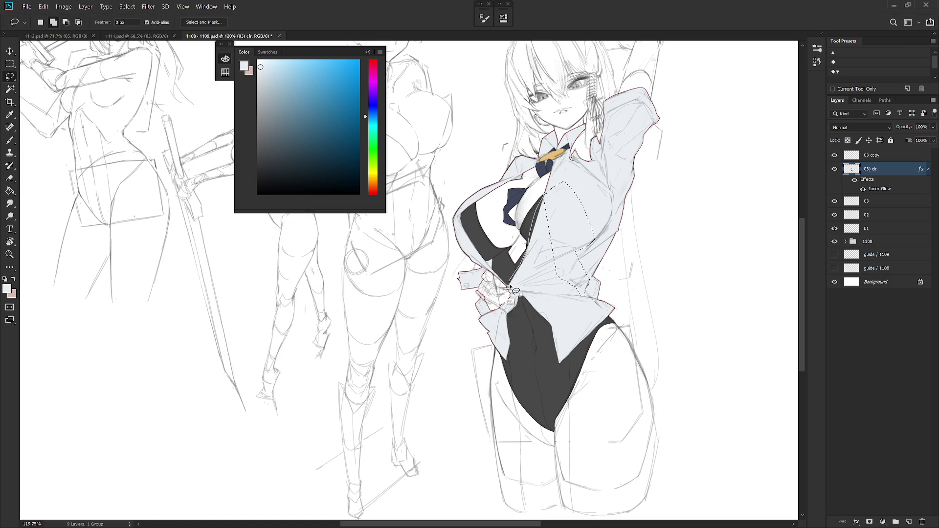
{"action": "mouse_move", "coordinate": [512, 281]}
{"action": "left_mouse_down"}
{"action": "mouse_move", "coordinate": [559, 378]}
{"action": "mouse_move", "coordinate": [608, 315]}
{"action": "mouse_move", "coordinate": [564, 264]}
{"action": "mouse_move", "coordinate": [547, 193]}
{"action": "left_mouse_up"}
- Set a hard opacity brush to Normal mode, sample dark grey, and try a stroke (undone)
{"action": "key", "text": "b"}
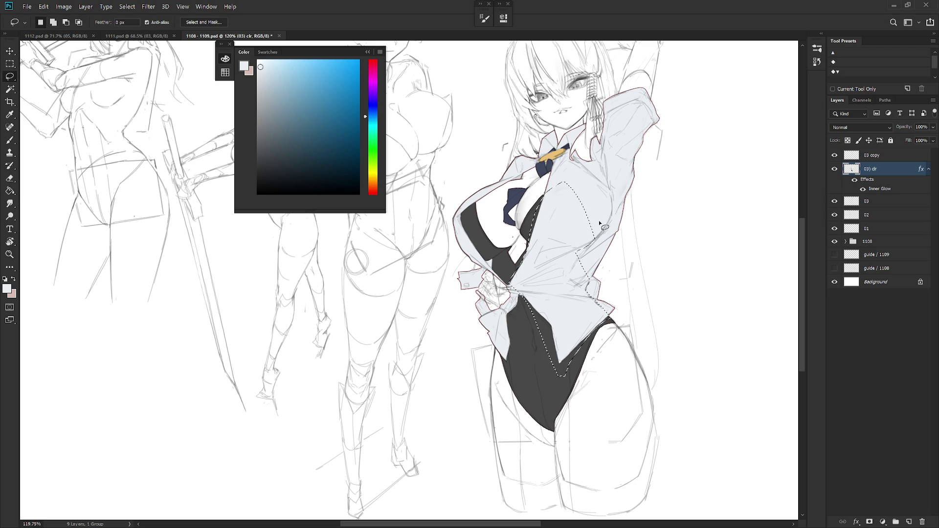
{"action": "right_click", "coordinate": [650, 214]}
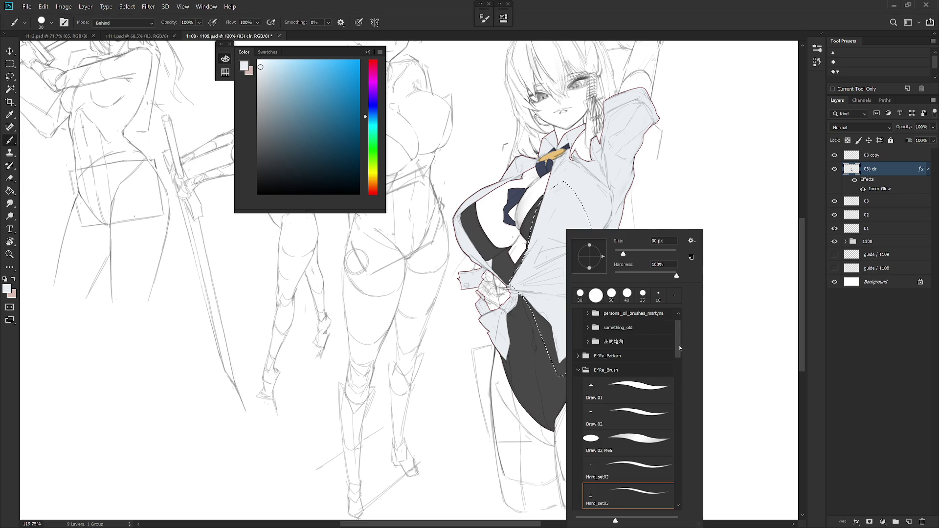
{"action": "scroll", "coordinate": [681, 371], "scroll_direction": "down", "scroll_amount": 3}
{"action": "scroll", "coordinate": [681, 371], "scroll_direction": "down", "scroll_amount": 2}
{"action": "scroll", "coordinate": [681, 367], "scroll_direction": "down", "scroll_amount": 2}
{"action": "double_click", "coordinate": [665, 363]}
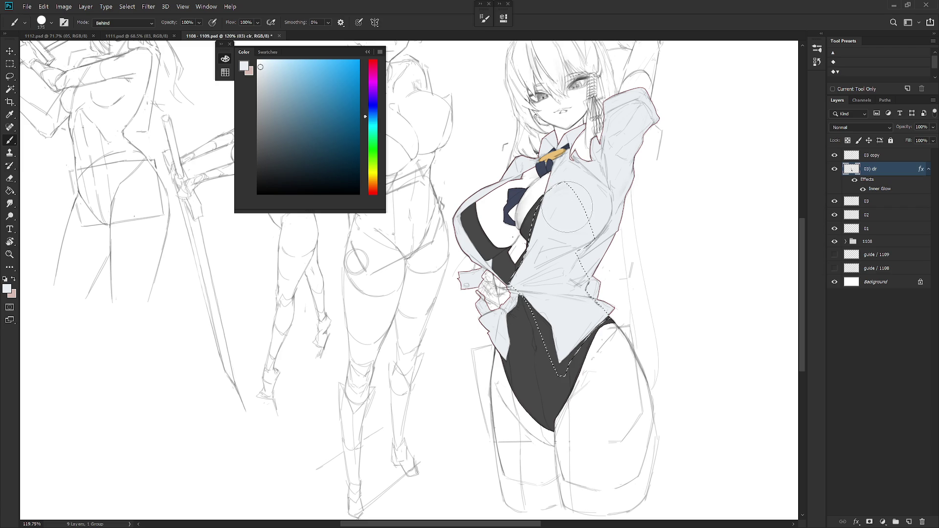
{"action": "right_click", "coordinate": [550, 182], "text": "shift"}
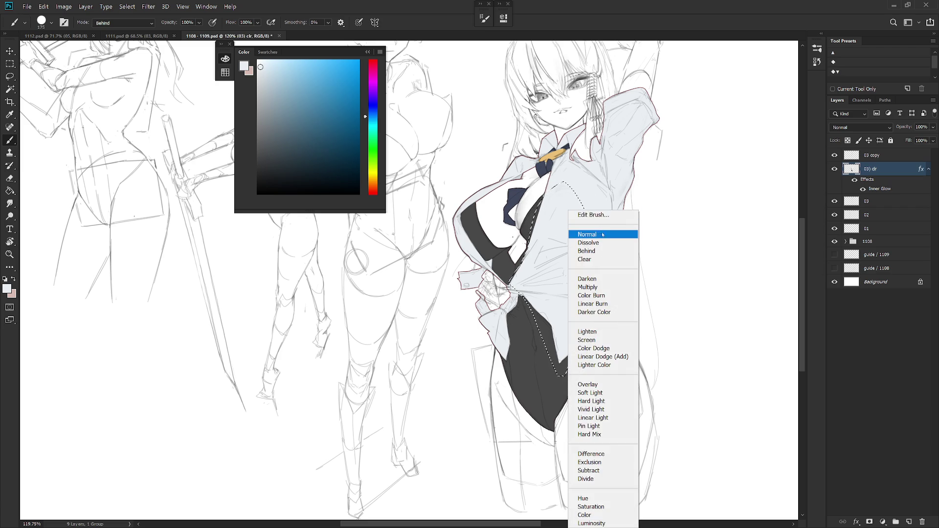
{"action": "left_click", "coordinate": [586, 235]}
{"action": "left_click", "coordinate": [532, 220], "text": "alt"}
{"action": "mouse_move", "coordinate": [551, 186]}
{"action": "left_mouse_down"}
{"action": "mouse_move", "coordinate": [560, 220]}
{"action": "mouse_move", "coordinate": [608, 213]}
{"action": "left_mouse_up"}
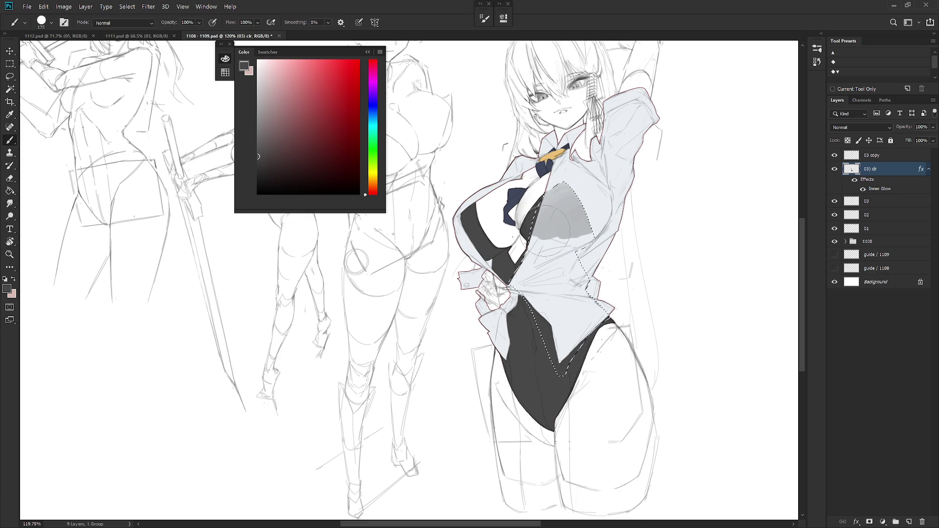
{"action": "key", "text": "ctrl+z"}
- Paint soft grey shading on the shirt chest with a 200 soft round brush; hide layer 03
{"action": "right_click", "coordinate": [570, 227]}
{"action": "left_click", "coordinate": [631, 363]}
{"action": "left_click", "coordinate": [862, 173]}
{"action": "key", "text": "bracketright"}
{"action": "key", "text": "bracketright"}
{"action": "key", "text": "bracketright"}
{"action": "left_click_drag", "start_coordinate": [563, 188], "coordinate": [608, 226]}
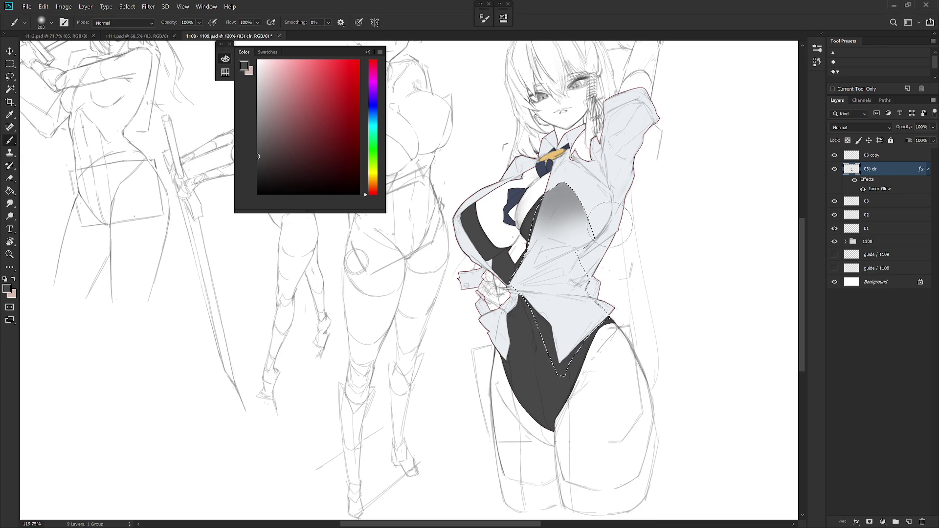
{"action": "left_click", "coordinate": [834, 201]}
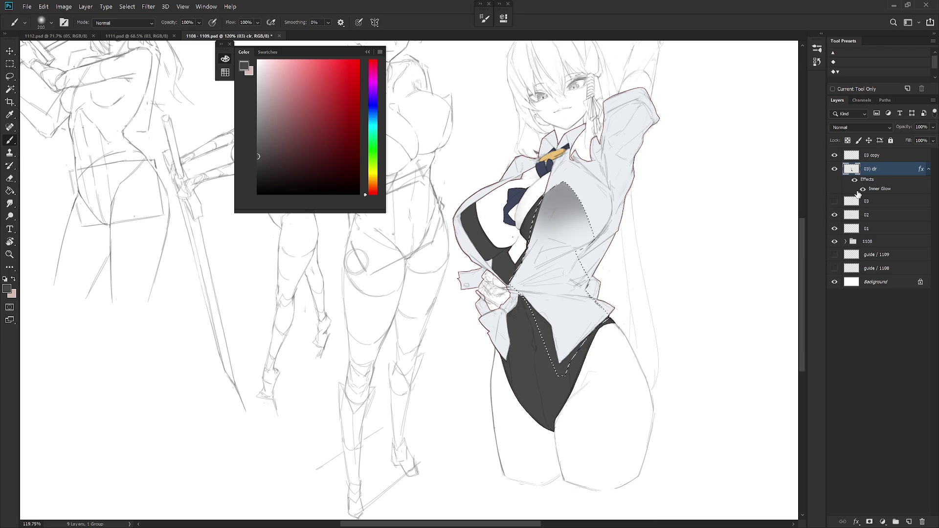
- Shade the lower shirt with a 40-80 brush, then deselect
{"action": "key", "text": "bracketleft"}
{"action": "key", "text": "bracketleft"}
{"action": "key", "text": "bracketleft"}
{"action": "key", "text": "ctrl+z"}
{"action": "key", "text": "bracketleft"}
{"action": "key", "text": "bracketleft"}
{"action": "key", "text": "bracketleft"}
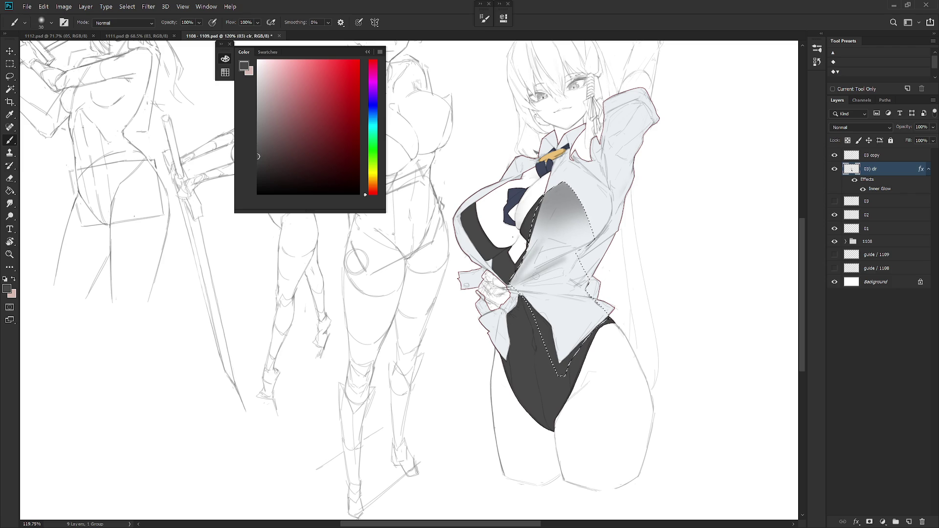
{"action": "key", "text": "bracketright"}
{"action": "key", "text": "bracketright"}
{"action": "left_click_drag", "start_coordinate": [572, 276], "coordinate": [548, 286]}
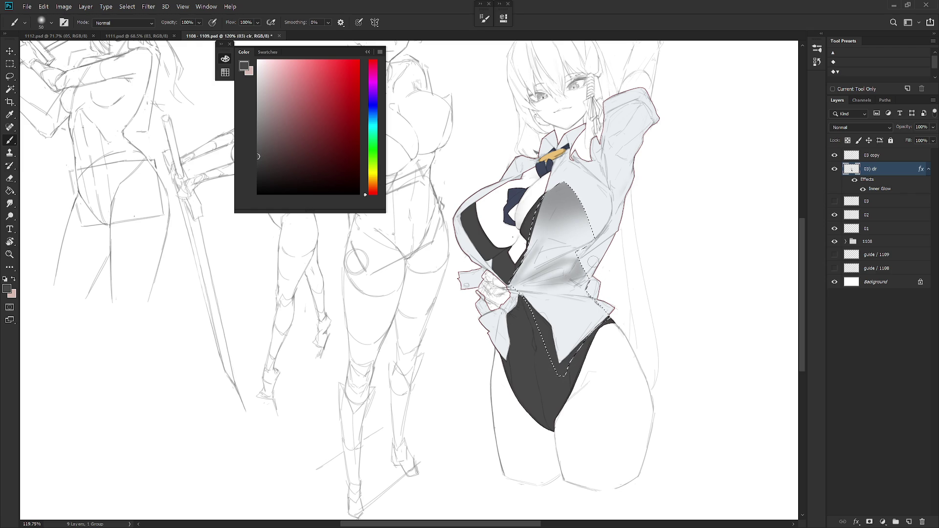
{"action": "key", "text": "ctrl+z"}
{"action": "key", "text": "bracketleft"}
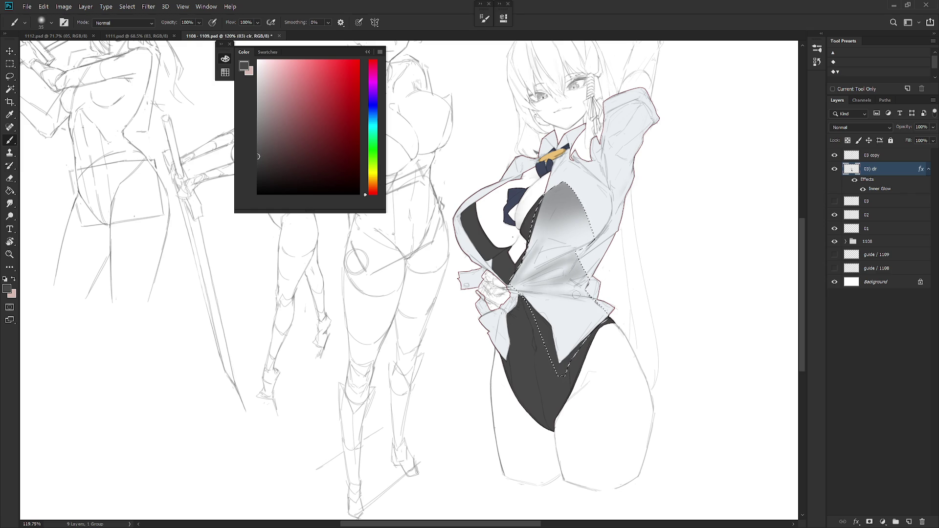
{"action": "key", "text": "bracketright"}
{"action": "key", "text": "bracketright"}
{"action": "key", "text": "bracketright"}
{"action": "mouse_move", "coordinate": [557, 304]}
{"action": "left_mouse_down"}
{"action": "mouse_move", "coordinate": [608, 302]}
{"action": "mouse_move", "coordinate": [592, 308]}
{"action": "left_mouse_up"}
{"action": "key", "text": "bracketright"}
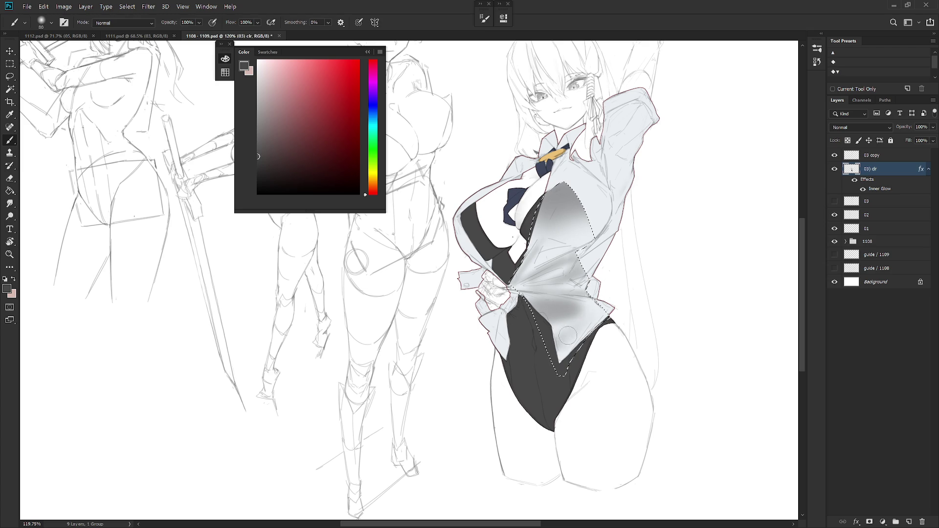
{"action": "key", "text": "ctrl+d"}
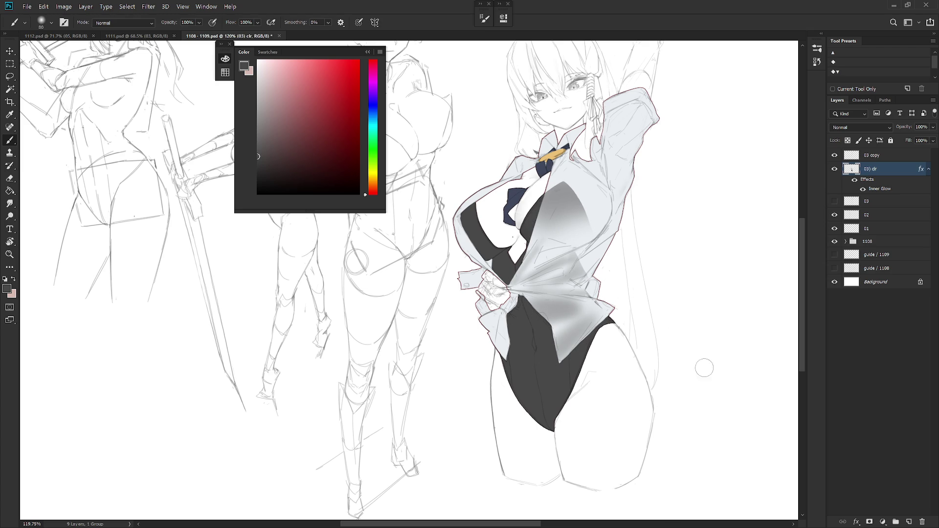
- Pan up to the figure's head and collapse the Color panel
{"action": "left_click_drag", "start_coordinate": [604, 276], "coordinate": [591, 343]}
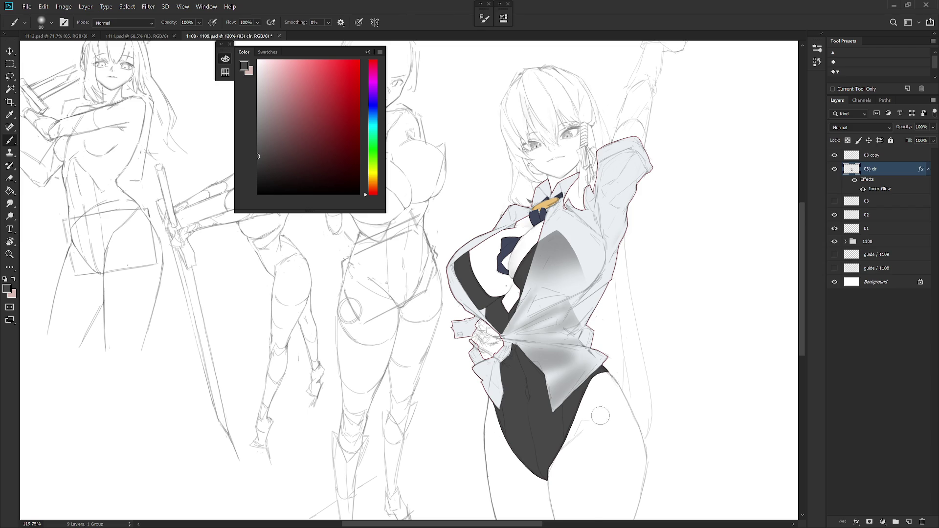
{"action": "scroll", "coordinate": [596, 410], "scroll_direction": "down", "scroll_amount": 2}
{"action": "scroll", "coordinate": [607, 382], "scroll_direction": "up", "scroll_amount": 1}
{"action": "scroll", "coordinate": [615, 365], "scroll_direction": "up", "scroll_amount": 1}
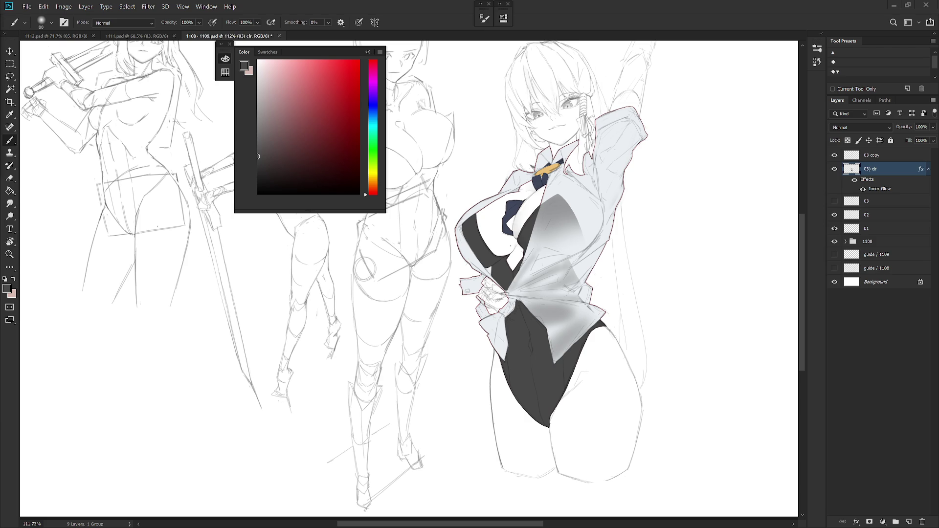
{"action": "left_click_drag", "start_coordinate": [628, 102], "coordinate": [634, 149]}
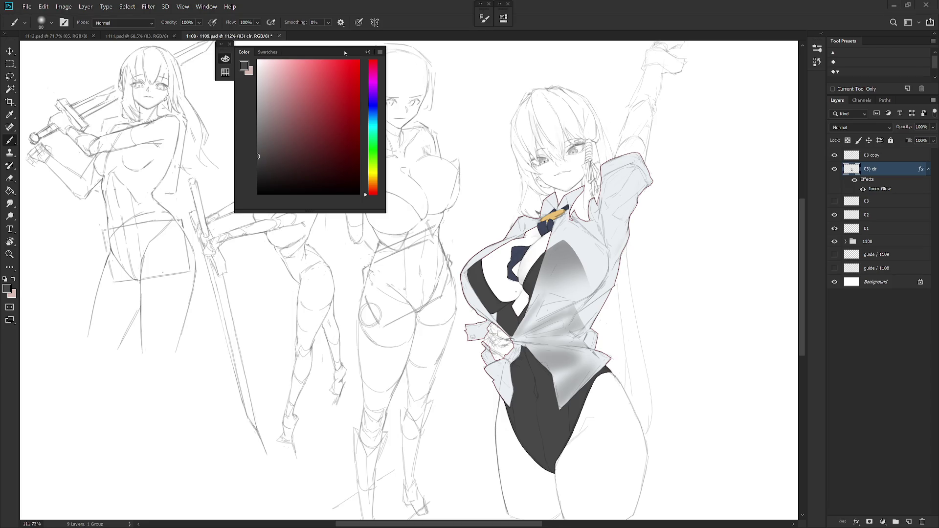
{"action": "left_click", "coordinate": [367, 52]}
{"action": "scroll", "coordinate": [621, 188], "scroll_direction": "down", "scroll_amount": 3}
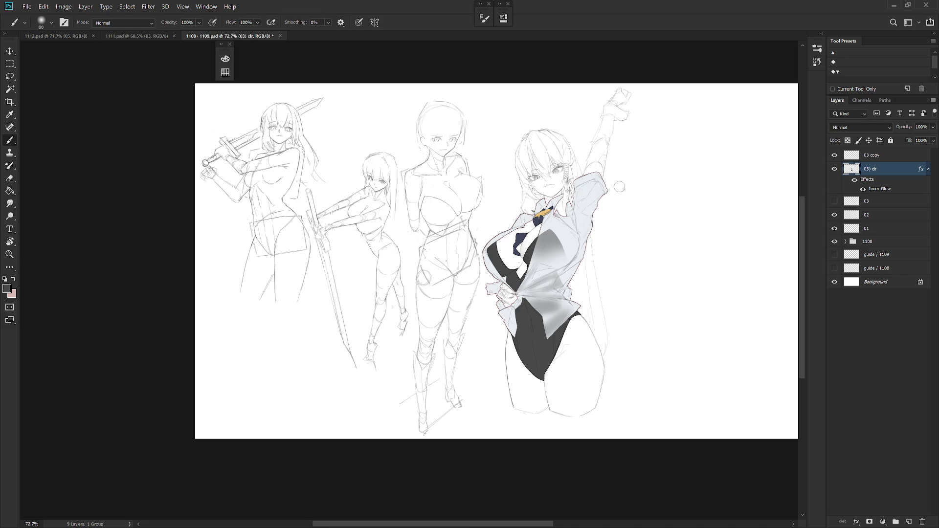
- Flip the canvas horizontally and zoom in on the shaded figure
{"action": "key", "text": "h"}
{"action": "left_click_drag", "start_coordinate": [511, 170], "coordinate": [561, 190]}
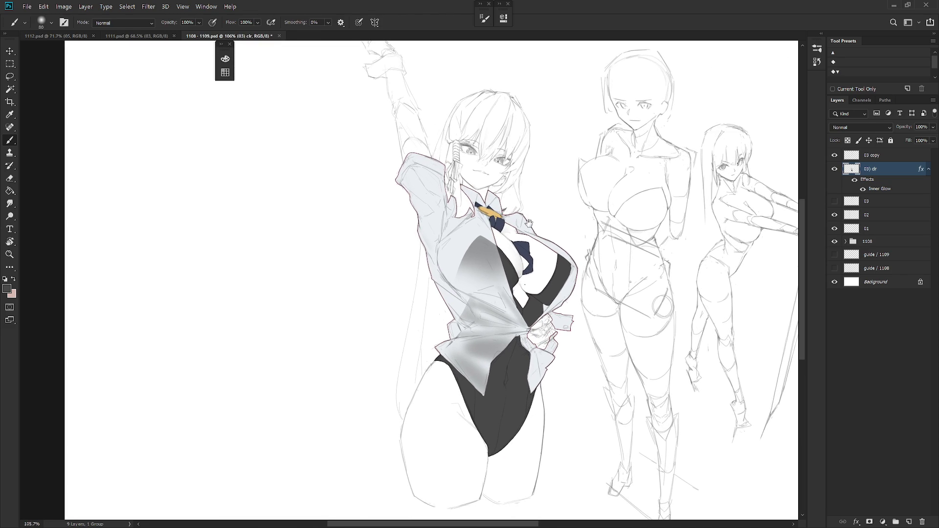
{"action": "left_click_drag", "start_coordinate": [577, 175], "coordinate": [533, 189]}
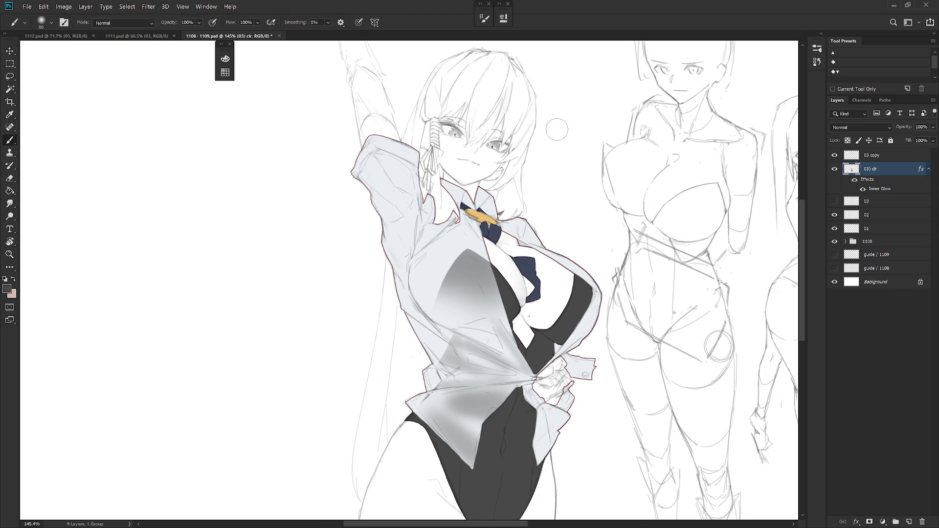
{"action": "scroll", "coordinate": [567, 196], "scroll_direction": "down", "scroll_amount": 2}
{"action": "scroll", "coordinate": [577, 239], "scroll_direction": "down", "scroll_amount": 3}
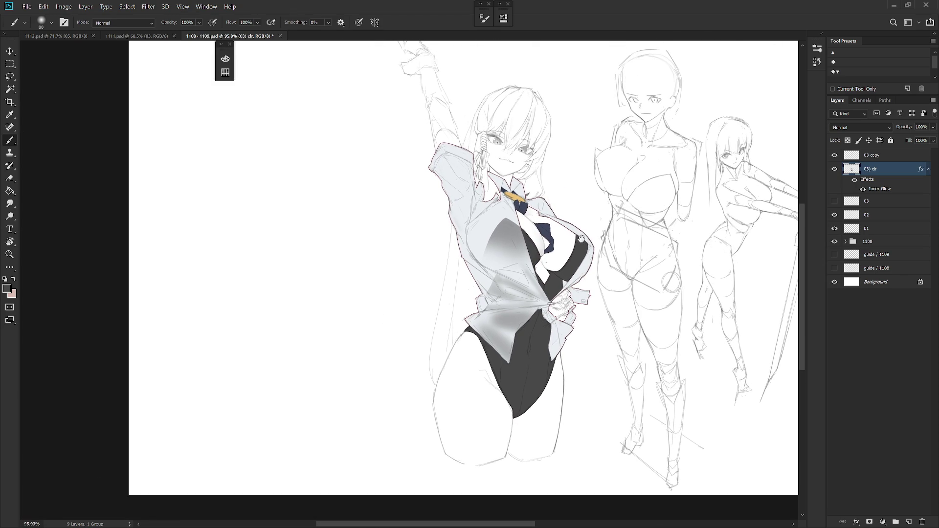
{"action": "scroll", "coordinate": [513, 220], "scroll_direction": "up", "scroll_amount": 2}
{"action": "scroll", "coordinate": [537, 214], "scroll_direction": "up", "scroll_amount": 5}
{"action": "scroll", "coordinate": [538, 214], "scroll_direction": "down", "scroll_amount": 1}
{"action": "scroll", "coordinate": [603, 235], "scroll_direction": "down", "scroll_amount": 2}
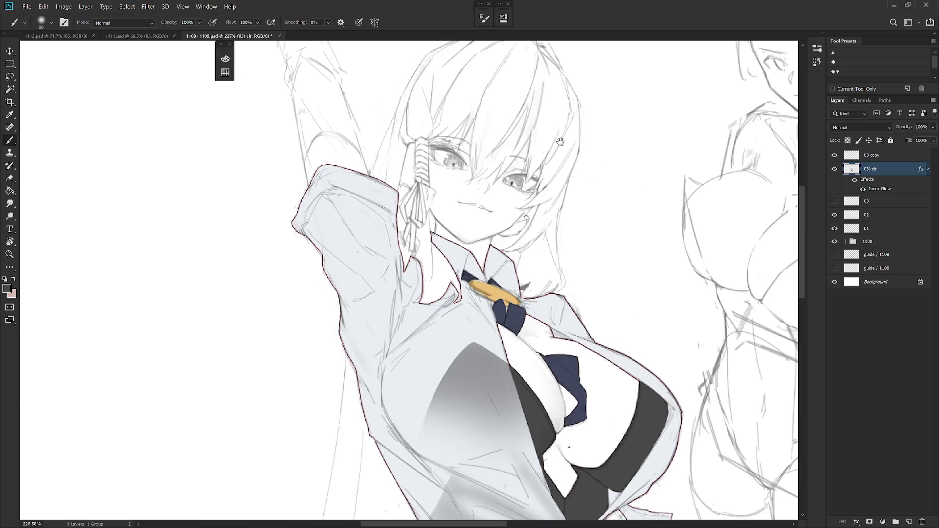
{"action": "scroll", "coordinate": [605, 232], "scroll_direction": "down", "scroll_amount": 1}
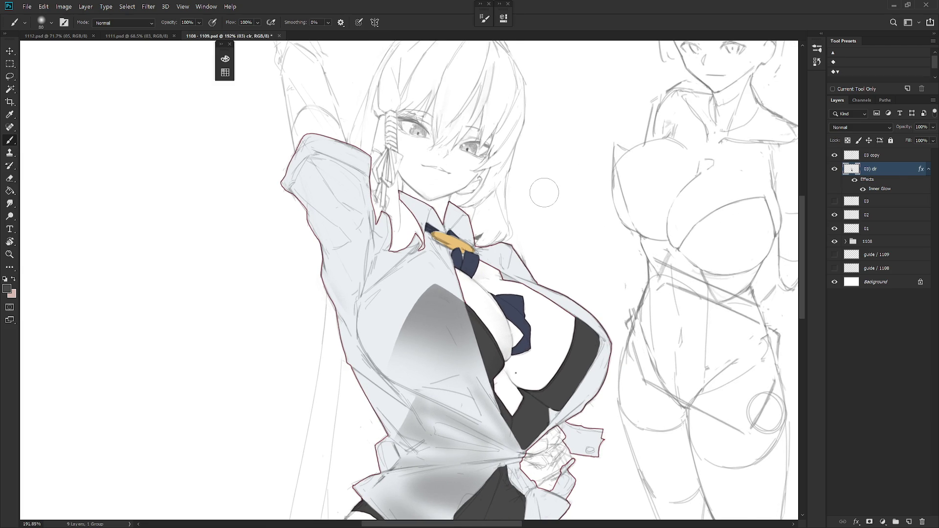
{"action": "key", "text": "l"}
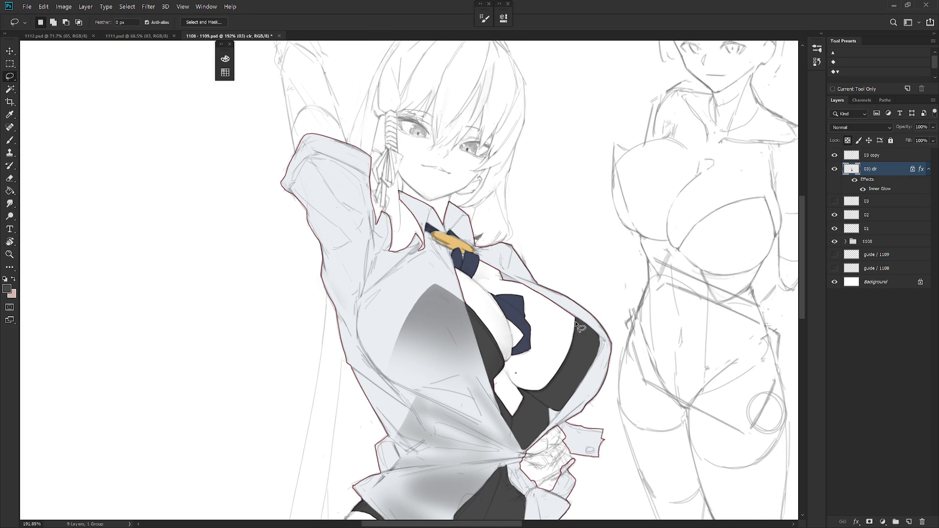
- Select the shirt edge beside the chest, trim its lower edge, and add an area near the hip
{"action": "mouse_move", "coordinate": [613, 363]}
{"action": "left_mouse_down"}
{"action": "mouse_move", "coordinate": [597, 400]}
{"action": "mouse_move", "coordinate": [558, 410]}
{"action": "left_mouse_up"}
{"action": "left_click", "coordinate": [834, 201]}
{"action": "left_click", "coordinate": [835, 168]}
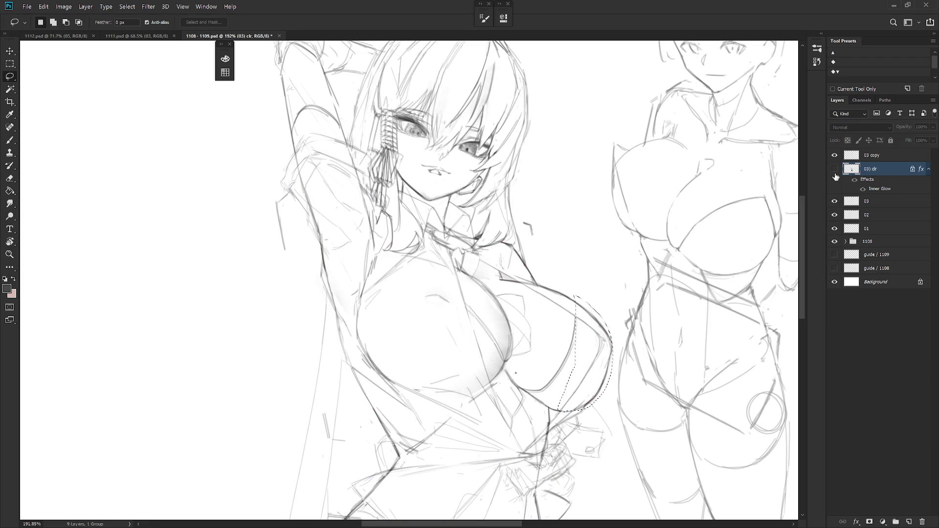
{"action": "key", "text": "alt"}
{"action": "left_click_drag", "start_coordinate": [572, 413], "coordinate": [604, 413]}
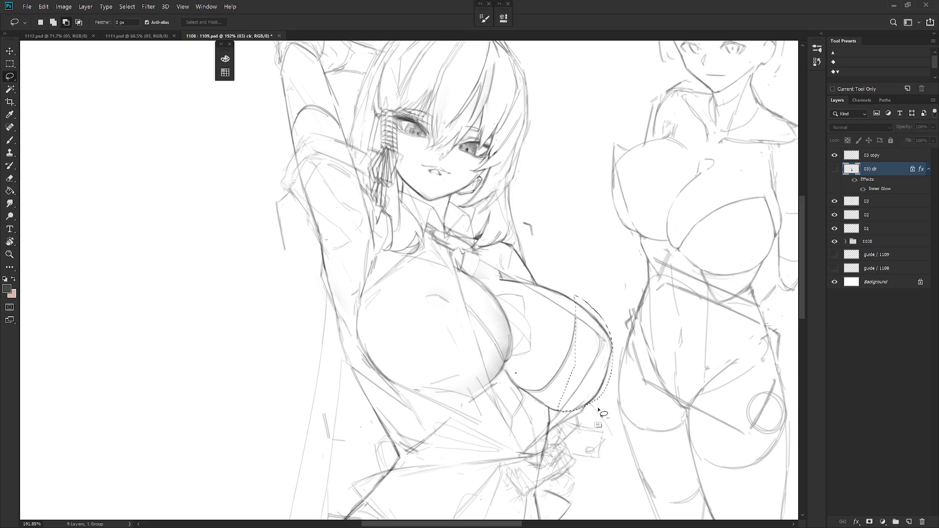
{"action": "left_click", "coordinate": [835, 169]}
{"action": "scroll", "coordinate": [607, 292], "scroll_direction": "down", "scroll_amount": 5}
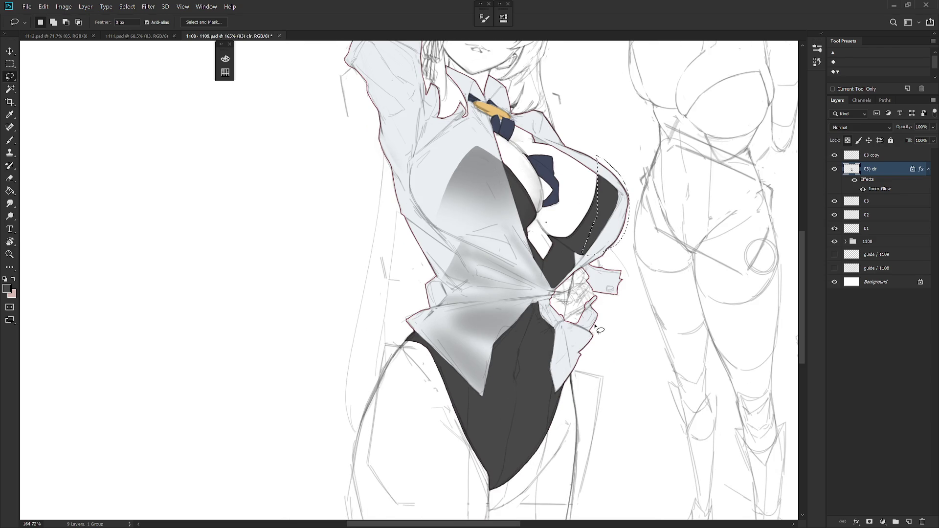
{"action": "mouse_move", "coordinate": [560, 316]}
{"action": "left_mouse_down"}
{"action": "mouse_move", "coordinate": [567, 354]}
{"action": "mouse_move", "coordinate": [536, 305]}
{"action": "mouse_move", "coordinate": [551, 302]}
{"action": "left_mouse_up"}
- Paint grey along the chest edge with a 175 brush and the hip area at 60-70, then deselect
{"action": "key", "text": "b"}
{"action": "key", "text": "bracketright"}
{"action": "key", "text": "bracketright"}
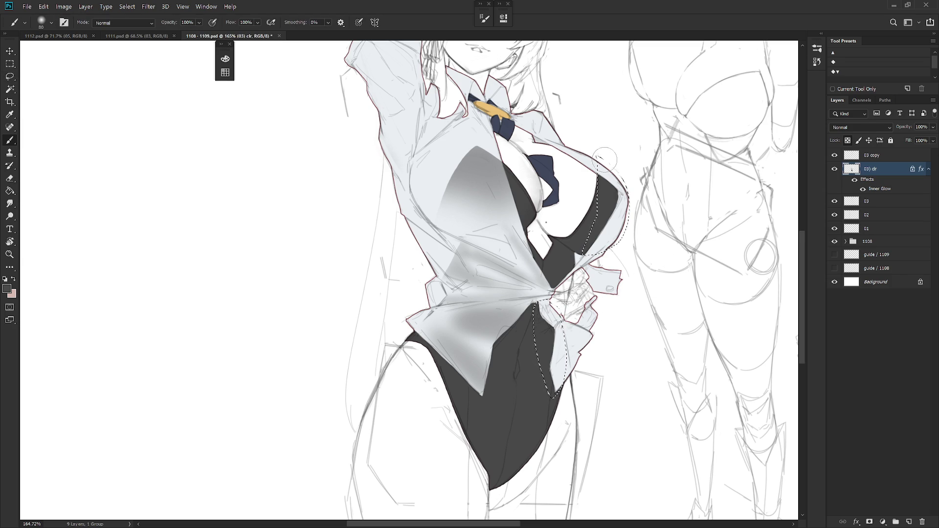
{"action": "key", "text": "bracketright"}
{"action": "key", "text": "bracketright"}
{"action": "key", "text": "bracketright"}
{"action": "left_click_drag", "start_coordinate": [606, 161], "coordinate": [593, 230]}
{"action": "left_click_drag", "start_coordinate": [606, 166], "coordinate": [626, 213]}
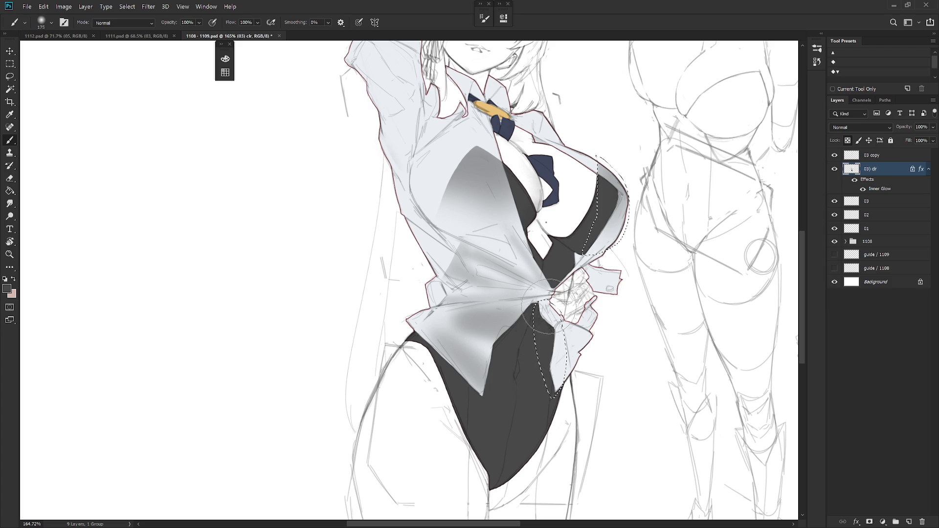
{"action": "key", "text": "bracketleft"}
{"action": "key", "text": "bracketleft"}
{"action": "key", "text": "bracketleft"}
{"action": "left_click_drag", "start_coordinate": [558, 331], "coordinate": [562, 306]}
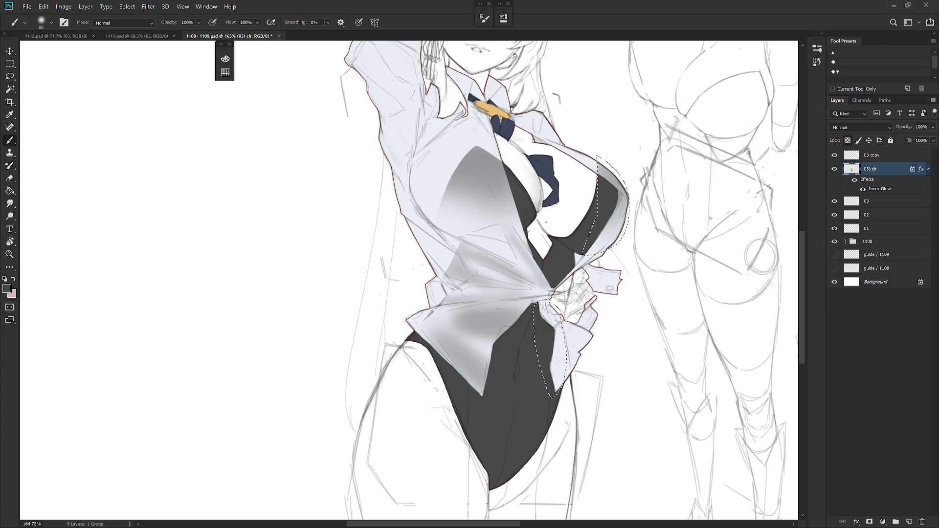
{"action": "key", "text": "bracketright"}
{"action": "left_click_drag", "start_coordinate": [548, 342], "coordinate": [583, 354]}
{"action": "key", "text": "ctrl+d"}
{"action": "scroll", "coordinate": [660, 359], "scroll_direction": "down", "scroll_amount": 3}
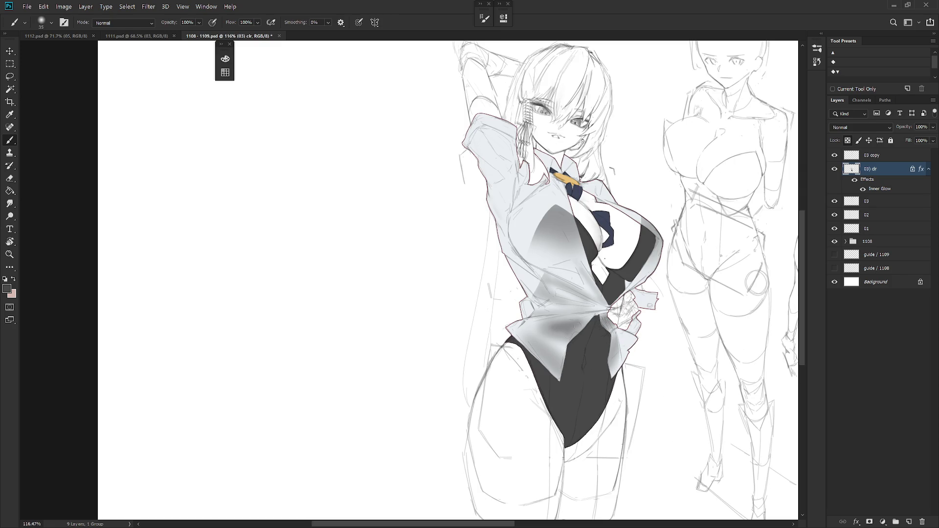
- Rotate the view to level the page and flip the canvas horizontally
{"action": "left_click_drag", "start_coordinate": [628, 336], "coordinate": [562, 341]}
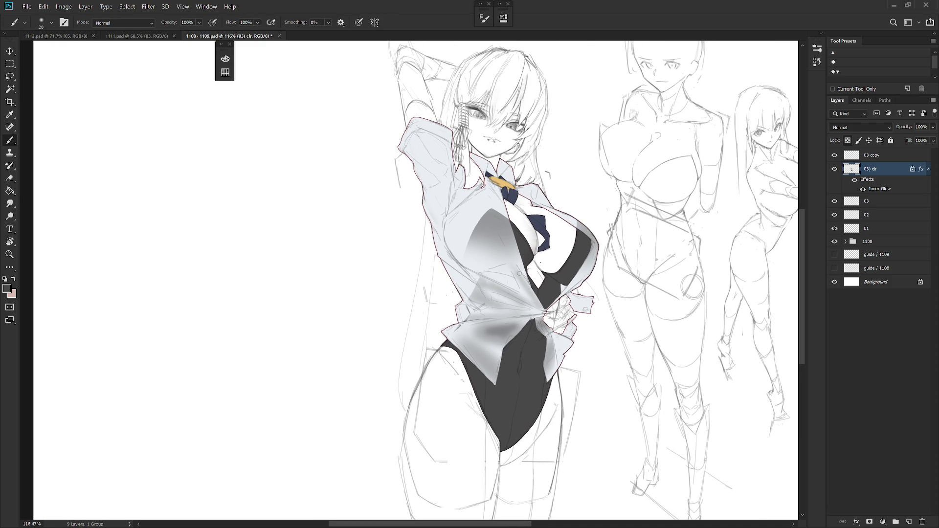
{"action": "left_click_drag", "start_coordinate": [489, 196], "coordinate": [528, 254]}
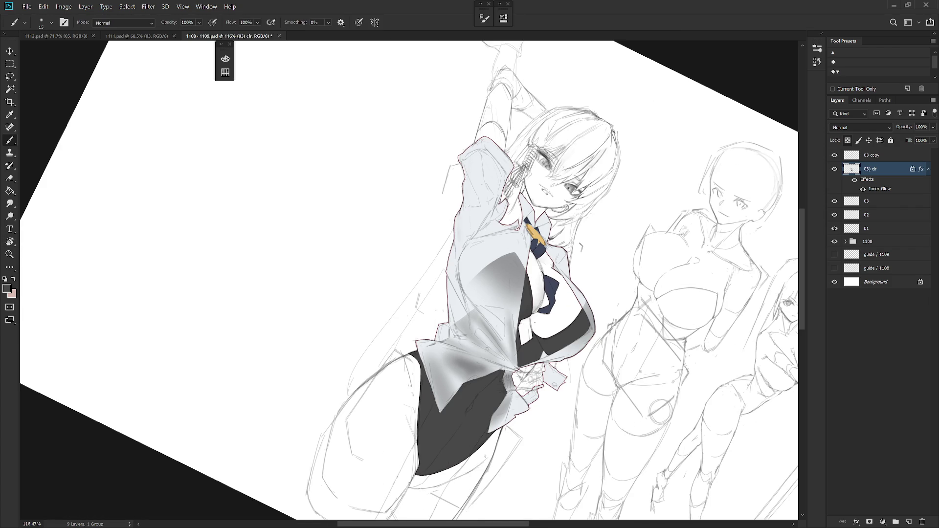
{"action": "left_click_drag", "start_coordinate": [467, 331], "coordinate": [517, 283]}
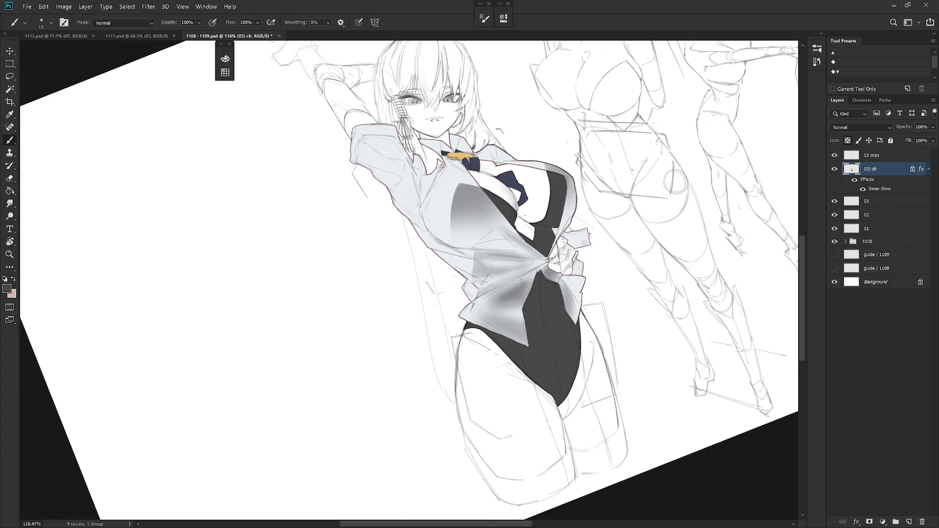
{"action": "left_click_drag", "start_coordinate": [509, 297], "coordinate": [457, 339]}
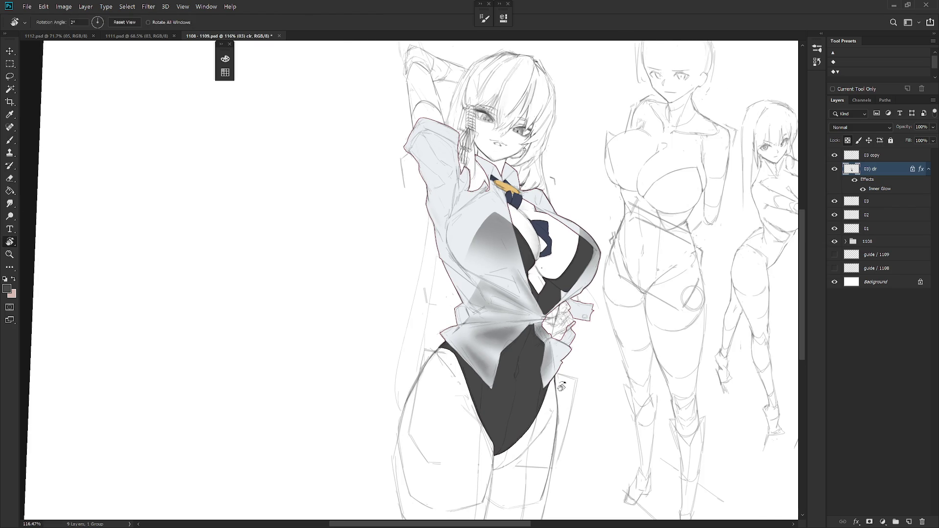
{"action": "left_click_drag", "start_coordinate": [596, 294], "coordinate": [561, 317]}
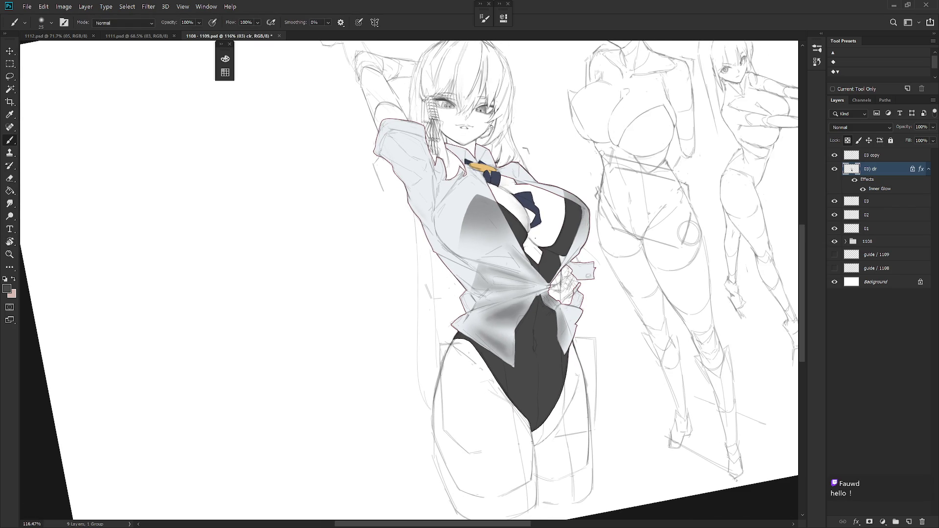
{"action": "key", "text": "h"}
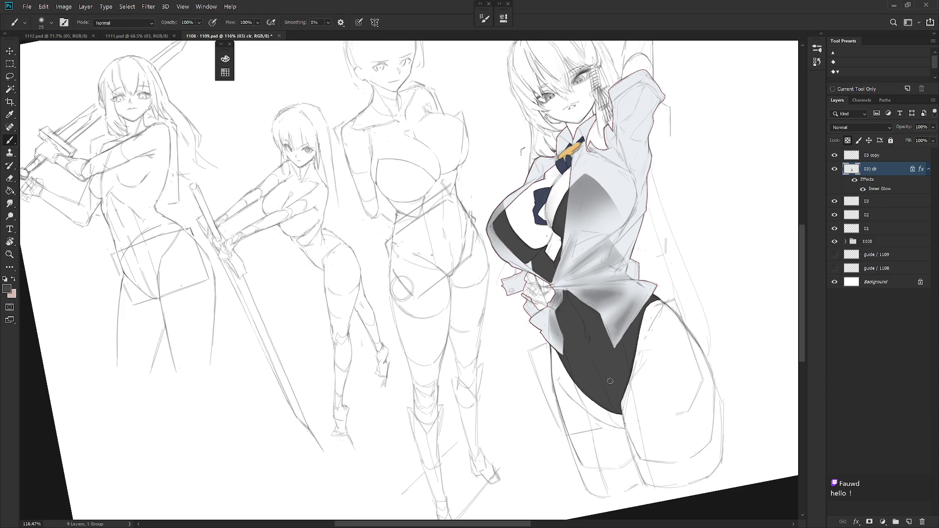
{"action": "left_click_drag", "start_coordinate": [659, 373], "coordinate": [592, 449]}
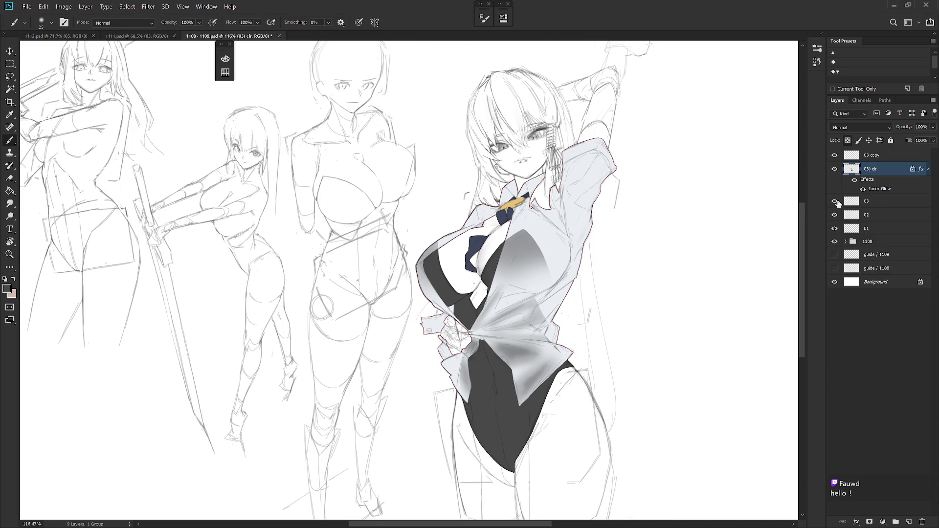
- Hide the 03 sketch layer and shift the painting colour toward orange in the Color panel
{"action": "left_click", "coordinate": [834, 202]}
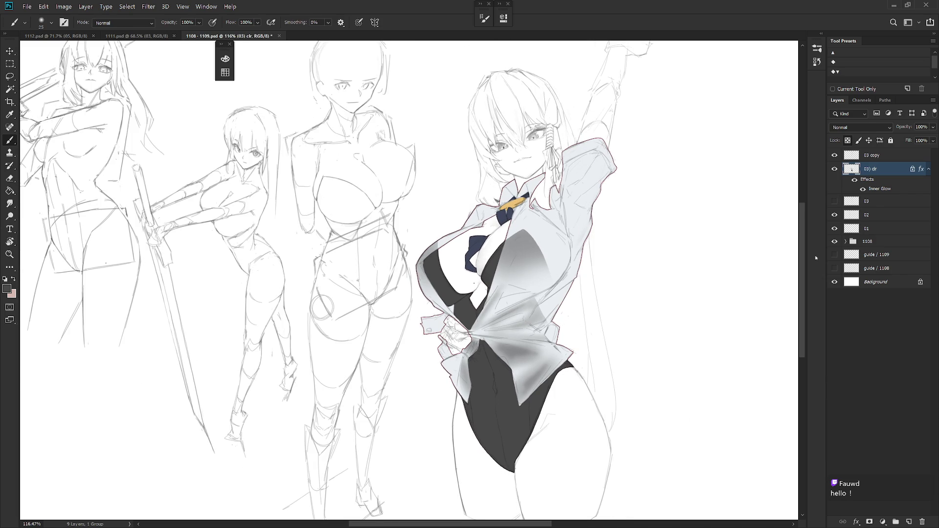
{"action": "left_click_drag", "start_coordinate": [717, 196], "coordinate": [730, 211]}
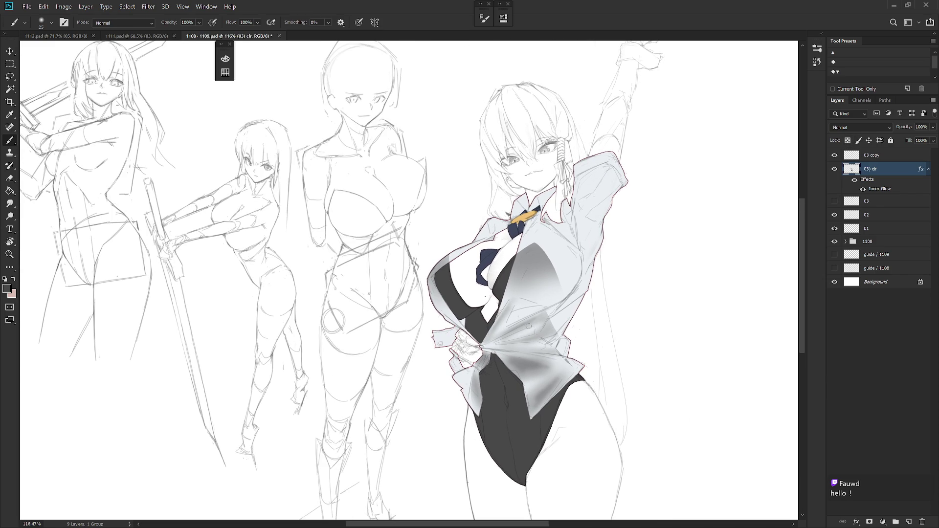
{"action": "key", "text": "F6"}
{"action": "left_click", "coordinate": [376, 186]}
- Pick a light peach colour and set the brush to Behind mode with Sampled Brush 1 1
{"action": "left_click", "coordinate": [276, 61]}
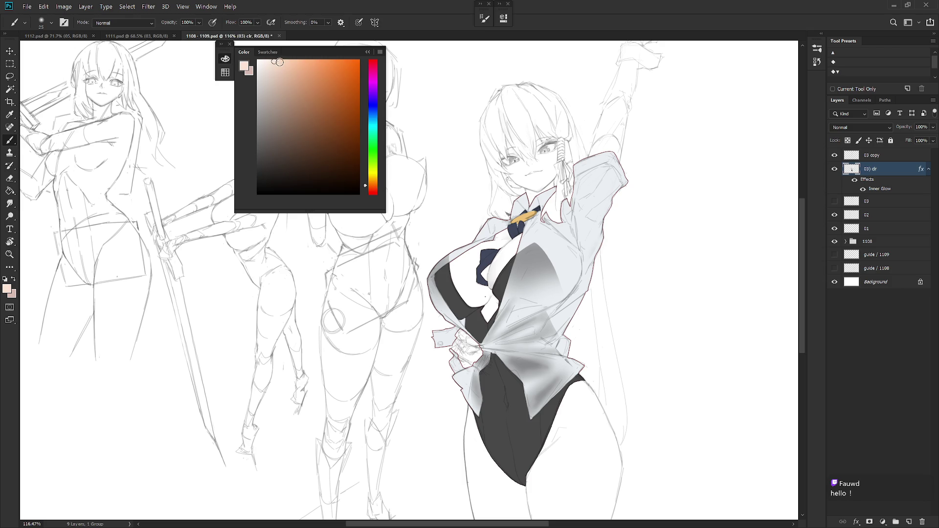
{"action": "right_click", "coordinate": [544, 311], "text": "shift"}
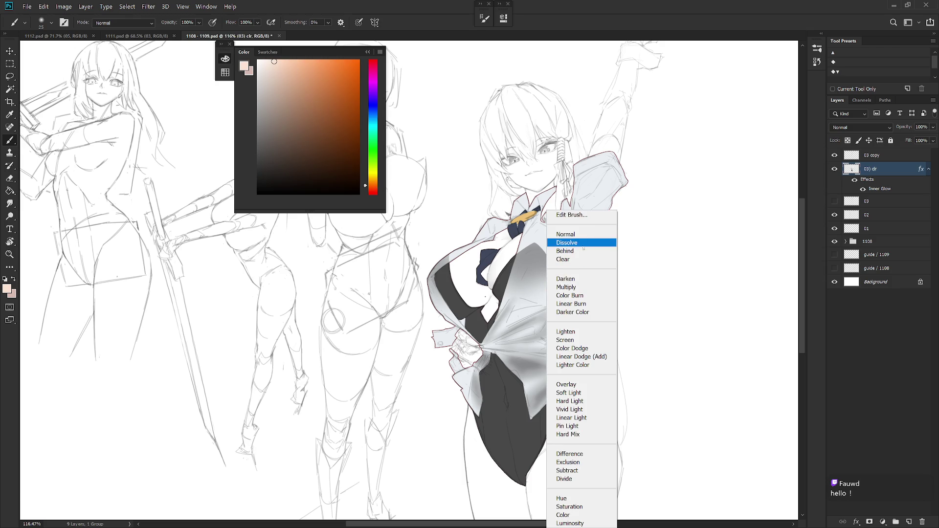
{"action": "left_click", "coordinate": [577, 247]}
{"action": "right_click", "coordinate": [578, 247]}
{"action": "left_click_drag", "start_coordinate": [689, 371], "coordinate": [689, 469]}
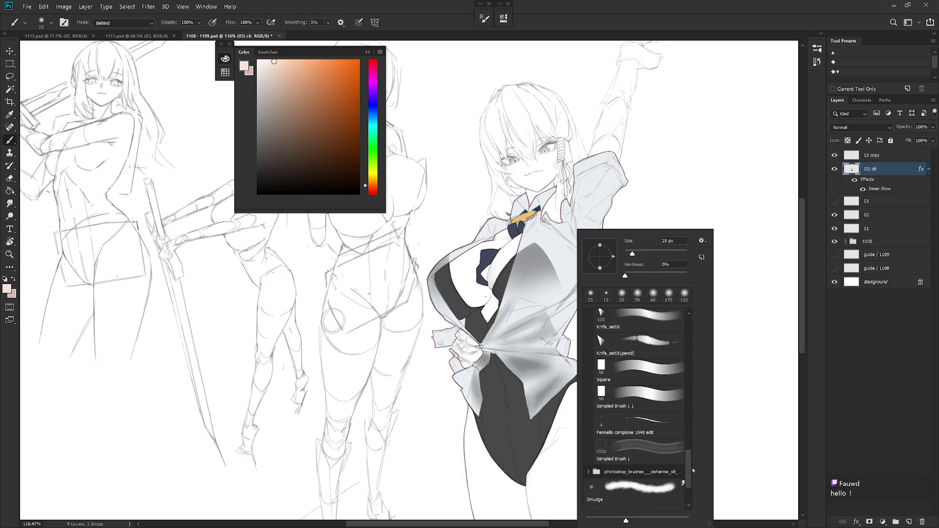
{"action": "left_click", "coordinate": [673, 396]}
{"action": "left_click", "coordinate": [887, 172]}
- Test a skin stroke on the chest, undo it, and clear the colour layer's layer style
{"action": "mouse_move", "coordinate": [474, 283]}
{"action": "left_mouse_down"}
{"action": "mouse_move", "coordinate": [462, 306]}
{"action": "mouse_move", "coordinate": [503, 249]}
{"action": "mouse_move", "coordinate": [502, 266]}
{"action": "left_mouse_up"}
{"action": "key", "text": "ctrl+z"}
{"action": "key", "text": "ctrl+z"}
{"action": "key", "text": "ctrl+z"}
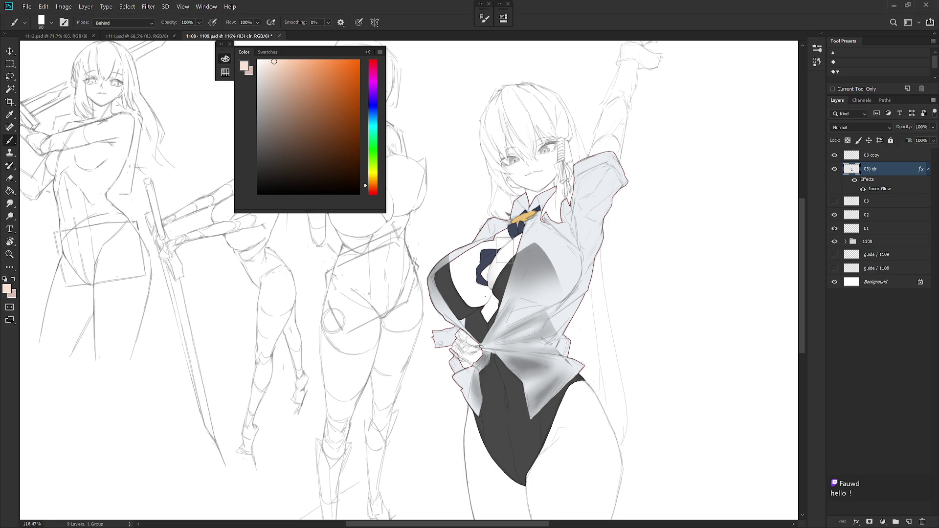
{"action": "left_click_drag", "start_coordinate": [497, 299], "coordinate": [501, 324]}
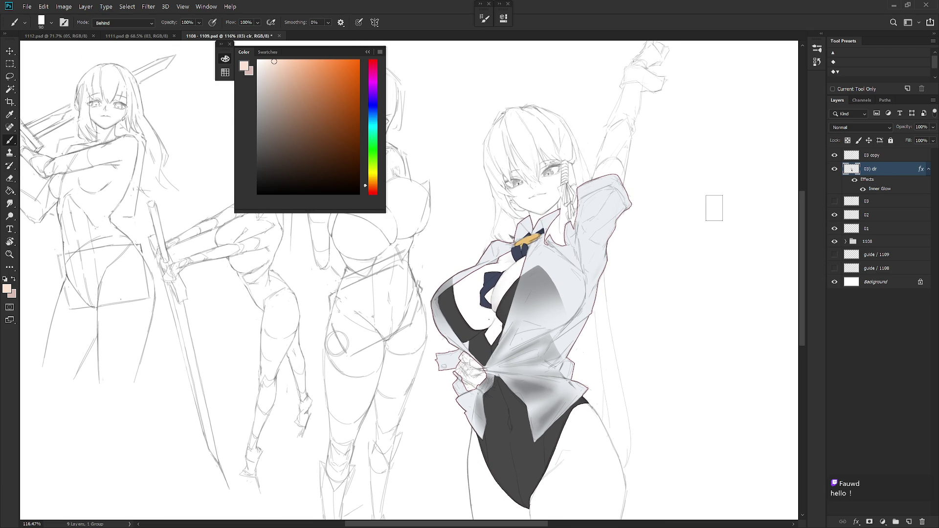
{"action": "right_click", "coordinate": [889, 173]}
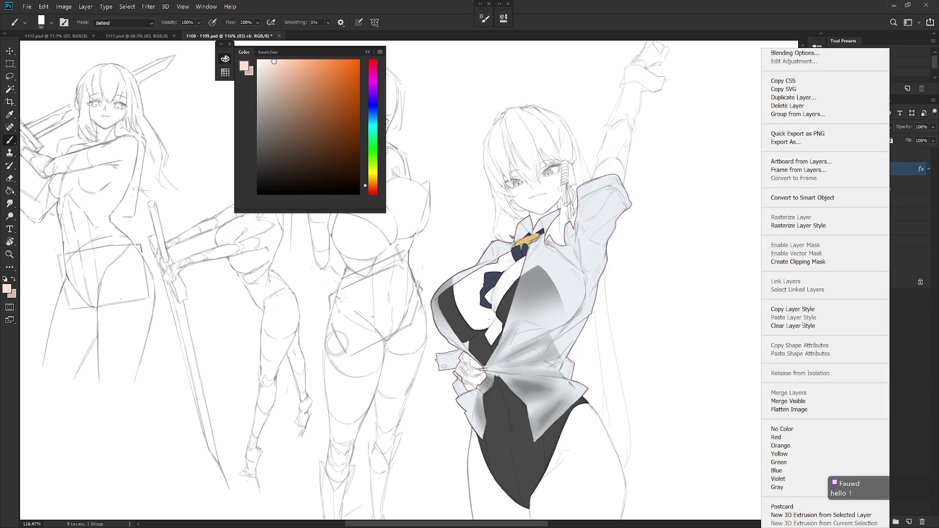
{"action": "left_click", "coordinate": [802, 326]}
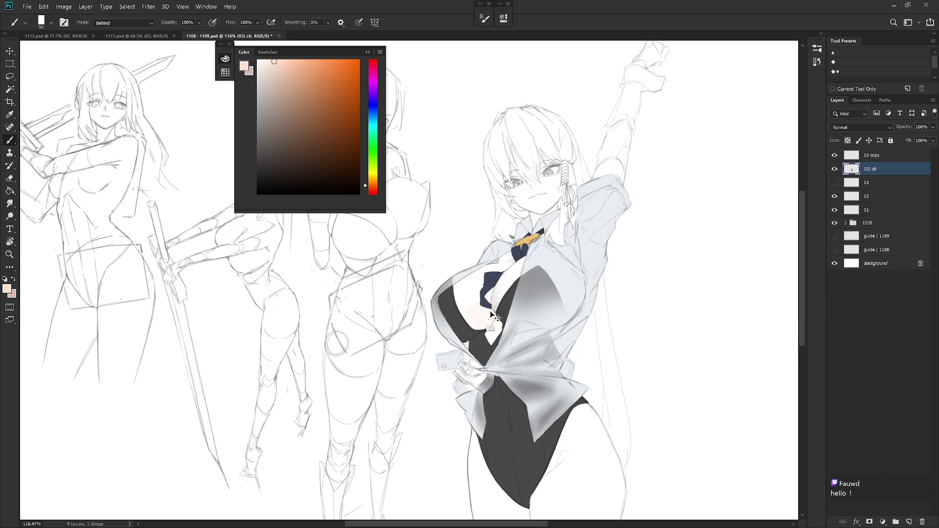
- Brush peach skin tone across the chest, face and cheeks, and along the raised arm
{"action": "mouse_move", "coordinate": [464, 317]}
{"action": "left_mouse_down"}
{"action": "mouse_move", "coordinate": [512, 318]}
{"action": "mouse_move", "coordinate": [520, 298]}
{"action": "left_mouse_up"}
{"action": "left_click_drag", "start_coordinate": [469, 308], "coordinate": [513, 274]}
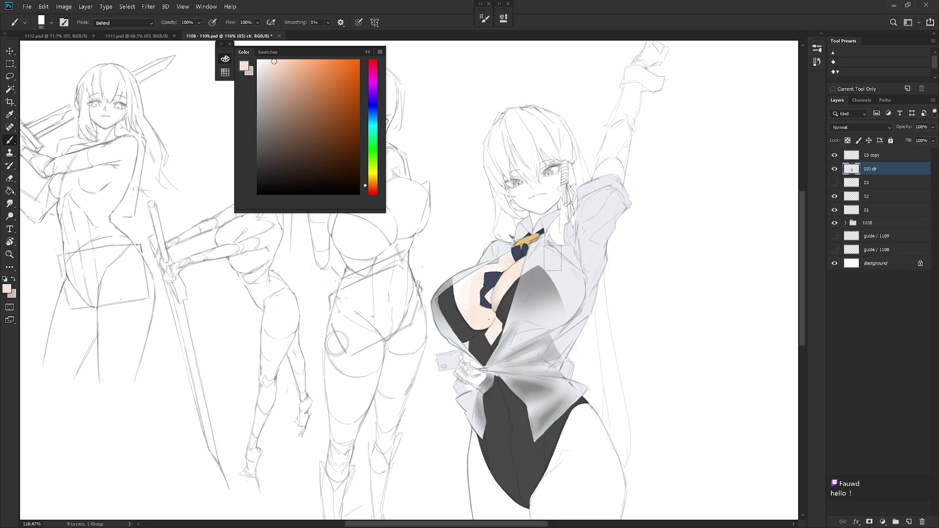
{"action": "left_click_drag", "start_coordinate": [513, 182], "coordinate": [541, 206]}
{"action": "left_click_drag", "start_coordinate": [550, 161], "coordinate": [544, 244]}
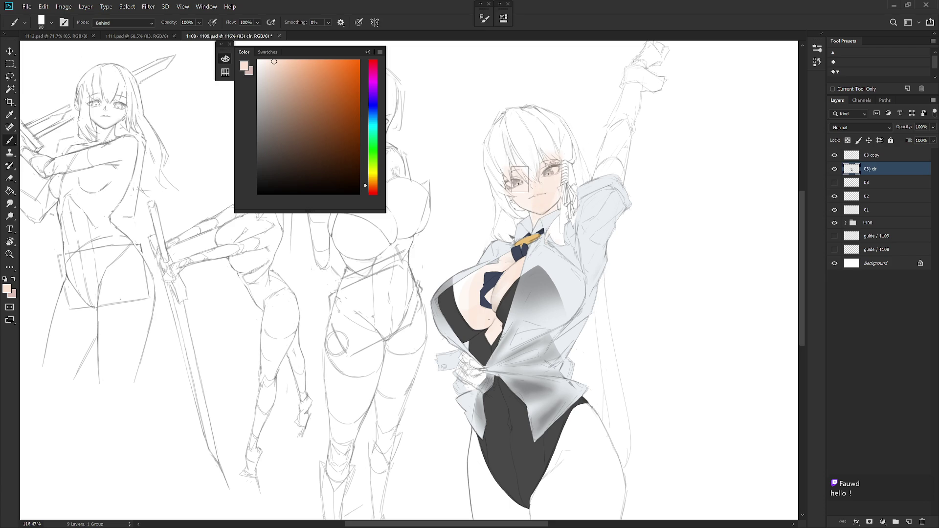
{"action": "scroll", "coordinate": [576, 160], "scroll_direction": "up", "scroll_amount": 2}
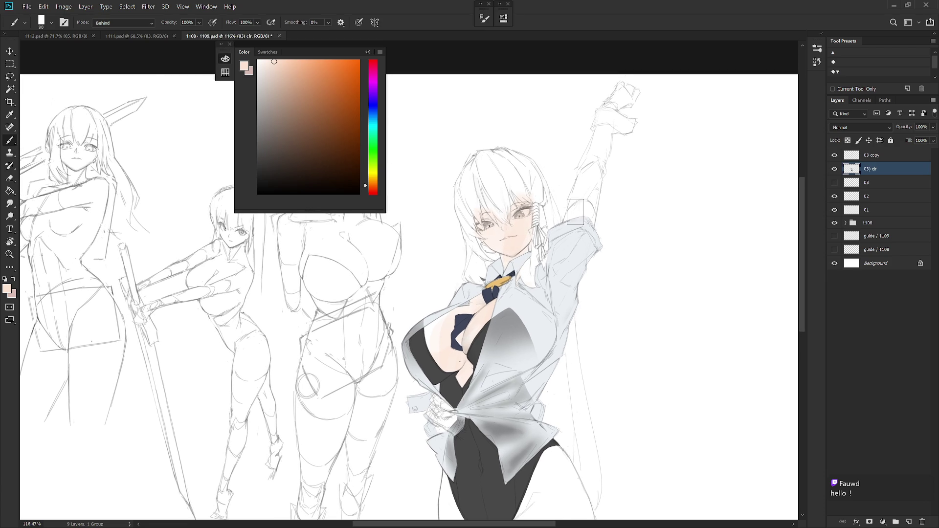
{"action": "mouse_move", "coordinate": [590, 176]}
{"action": "left_mouse_down"}
{"action": "mouse_move", "coordinate": [577, 228]}
{"action": "mouse_move", "coordinate": [607, 112]}
{"action": "left_mouse_up"}
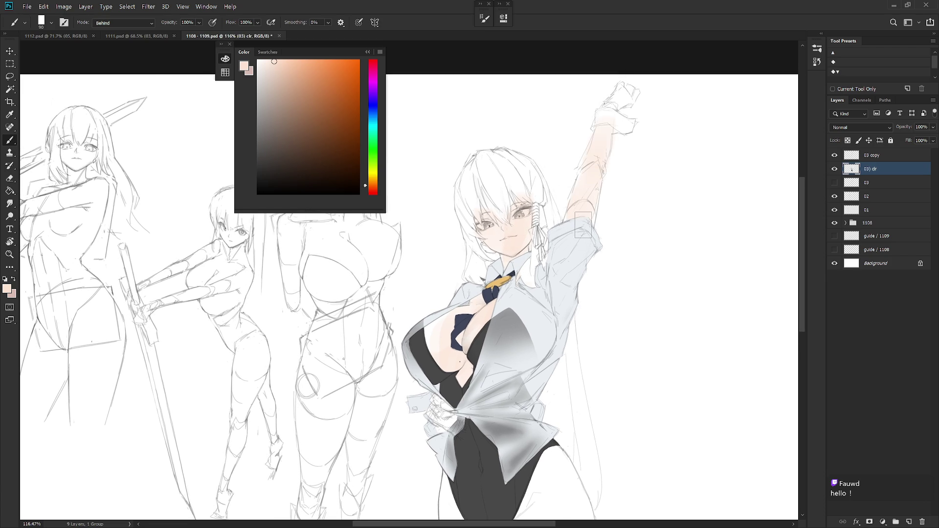
{"action": "scroll", "coordinate": [580, 259], "scroll_direction": "down", "scroll_amount": 3}
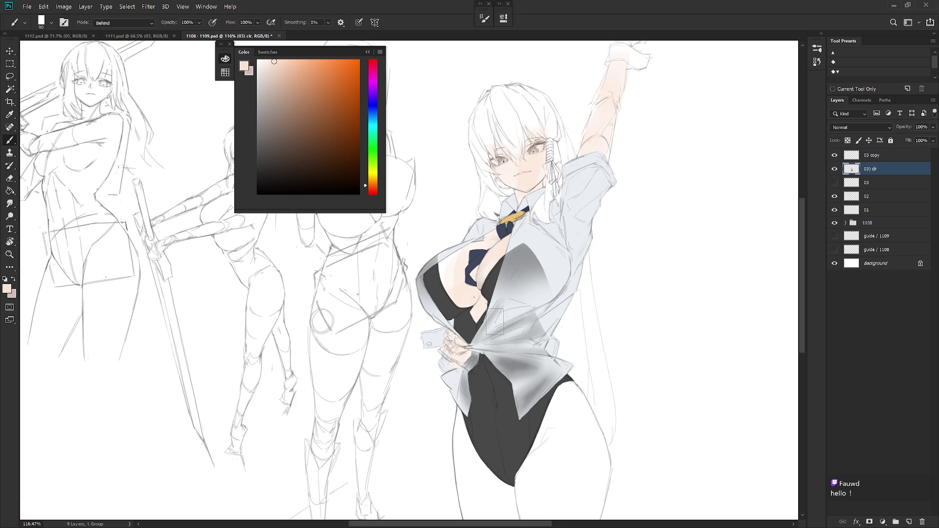
{"action": "scroll", "coordinate": [569, 384], "scroll_direction": "up", "scroll_amount": 1}
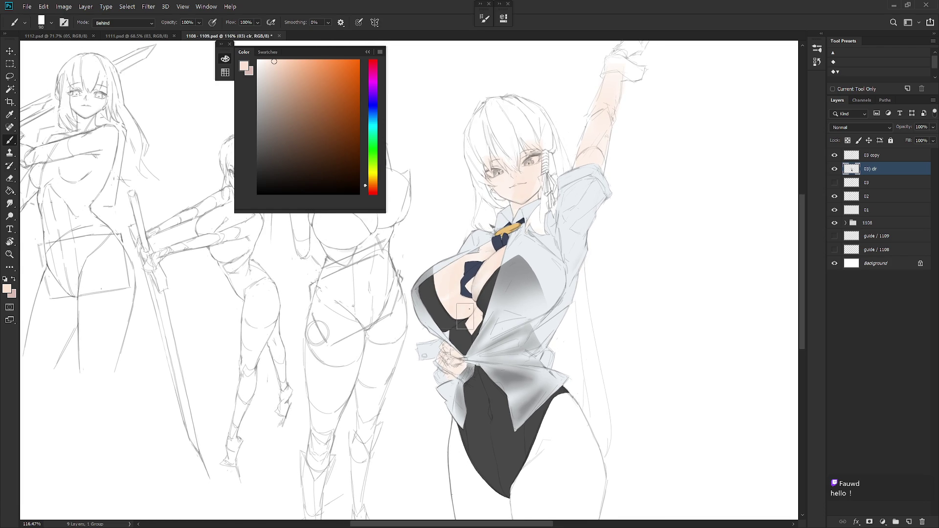
- Pick a lighter dusty pink shading colour, shrink the brush, and set the brush mode to Normal
{"action": "left_click", "coordinate": [373, 190]}
{"action": "left_click", "coordinate": [277, 93]}
{"action": "key", "text": "bracketleft"}
{"action": "key", "text": "bracketleft"}
{"action": "left_click", "coordinate": [271, 80]}
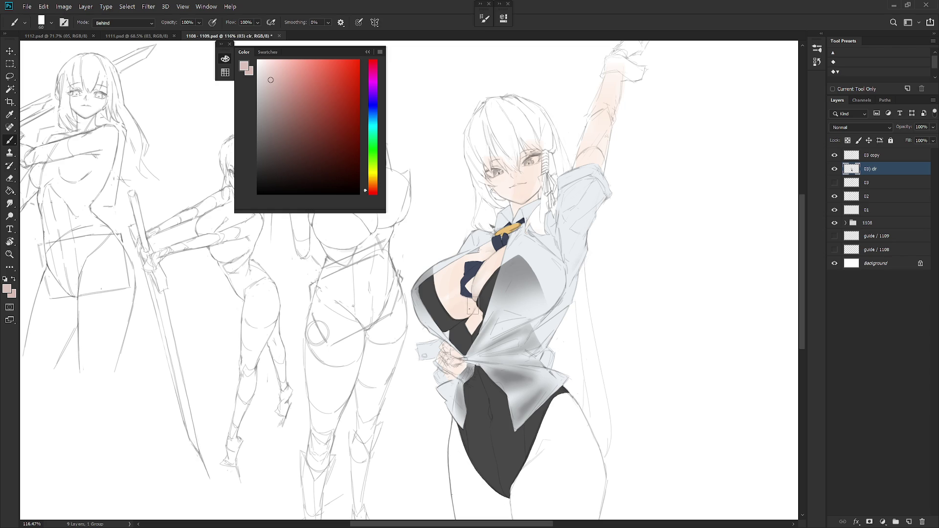
{"action": "right_click", "coordinate": [470, 301], "text": "shift"}
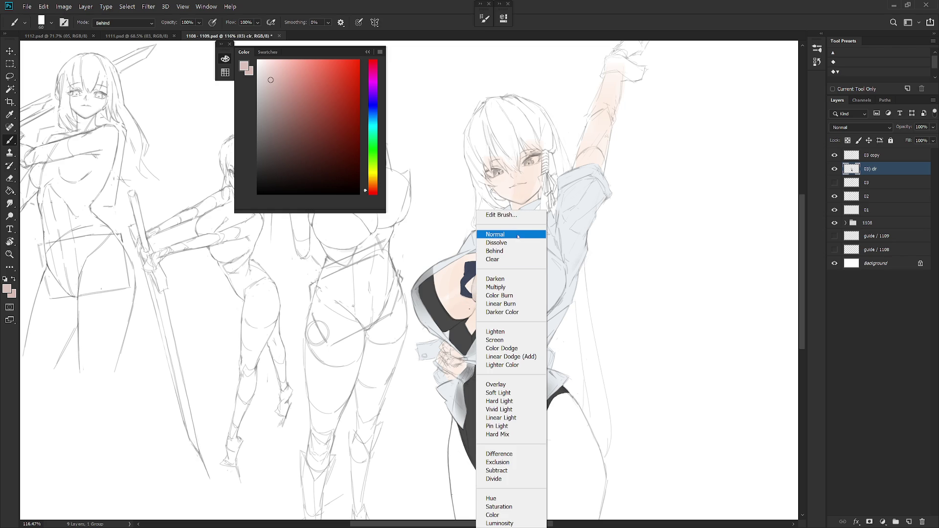
{"action": "left_click", "coordinate": [517, 234]}
- Magic Wand-select the chest skin, shade it in pink, deselect, and zoom back out
{"action": "key", "text": "w"}
{"action": "left_click", "coordinate": [470, 310]}
{"action": "key", "text": "b"}
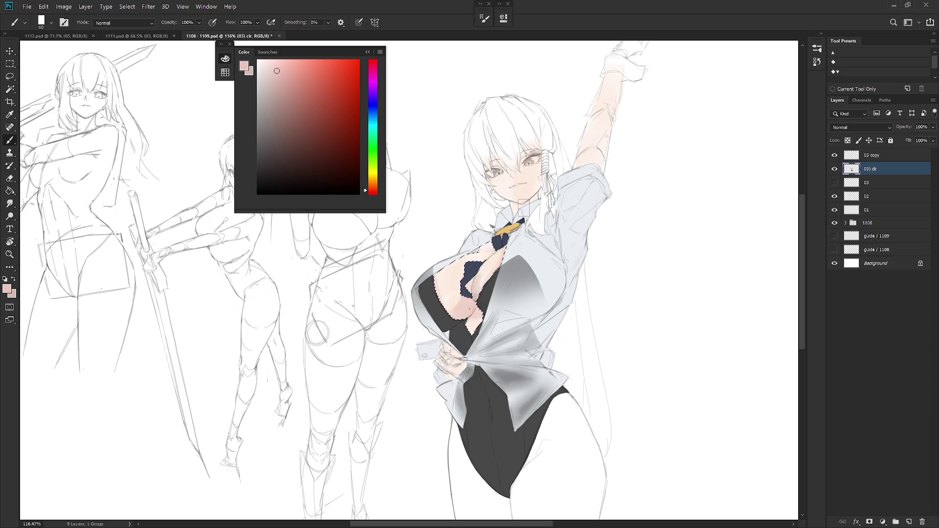
{"action": "key", "text": "ctrl+d"}
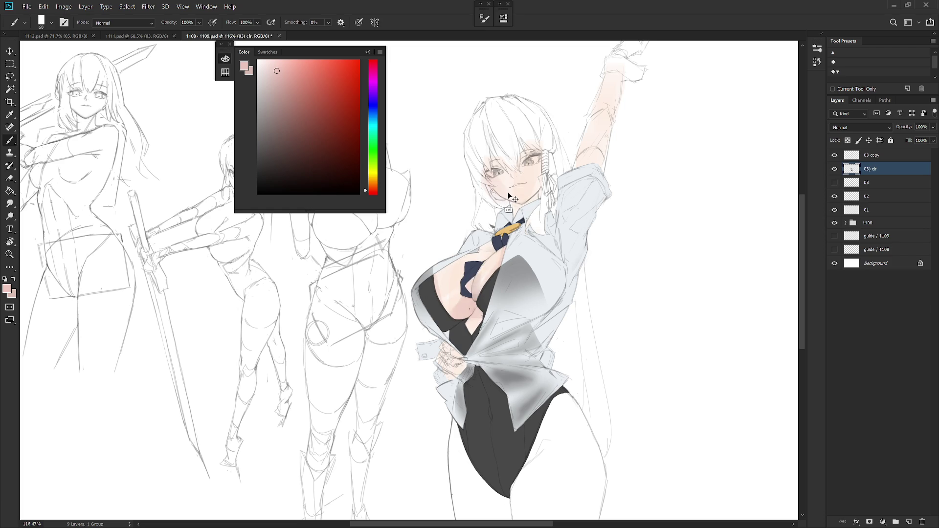
{"action": "key", "text": "bracketleft"}
{"action": "key", "text": "bracketleft"}
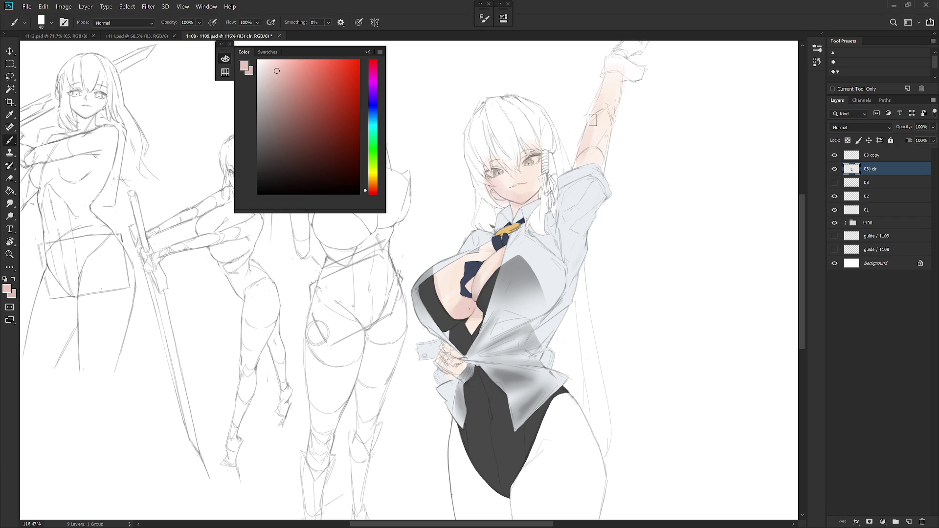
{"action": "left_click_drag", "start_coordinate": [555, 318], "coordinate": [558, 246]}
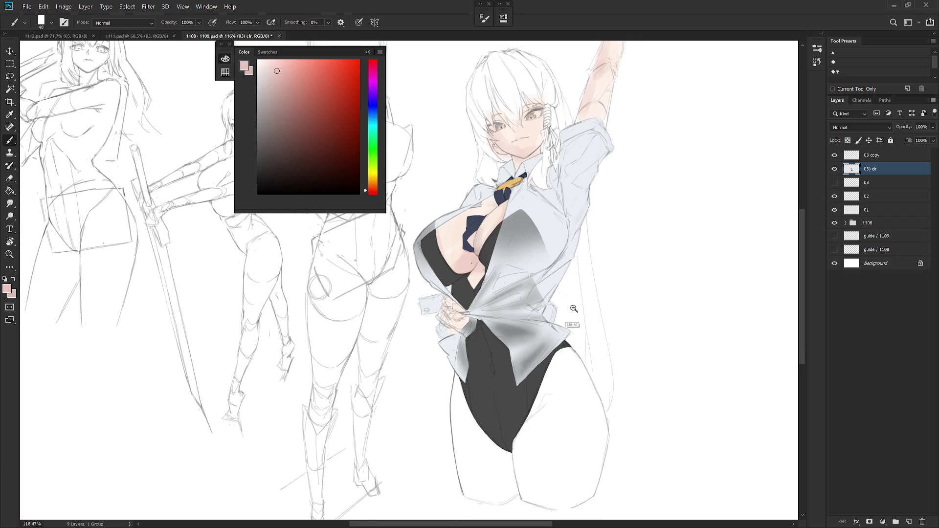
{"action": "scroll", "coordinate": [557, 384], "scroll_direction": "down", "scroll_amount": 3}
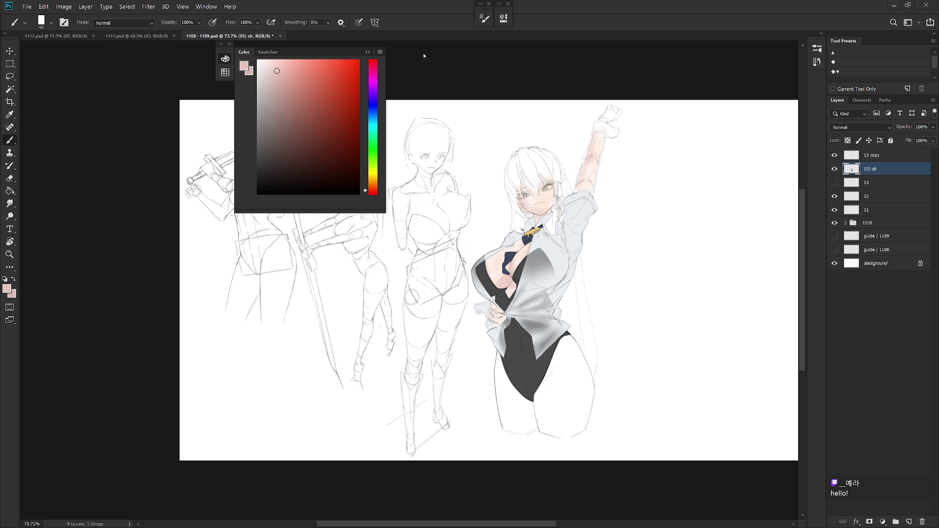
- Collapse the floating Color panel and frame the coloured figure
{"action": "left_click", "coordinate": [370, 53]}
{"action": "scroll", "coordinate": [541, 188], "scroll_direction": "up", "scroll_amount": 2}
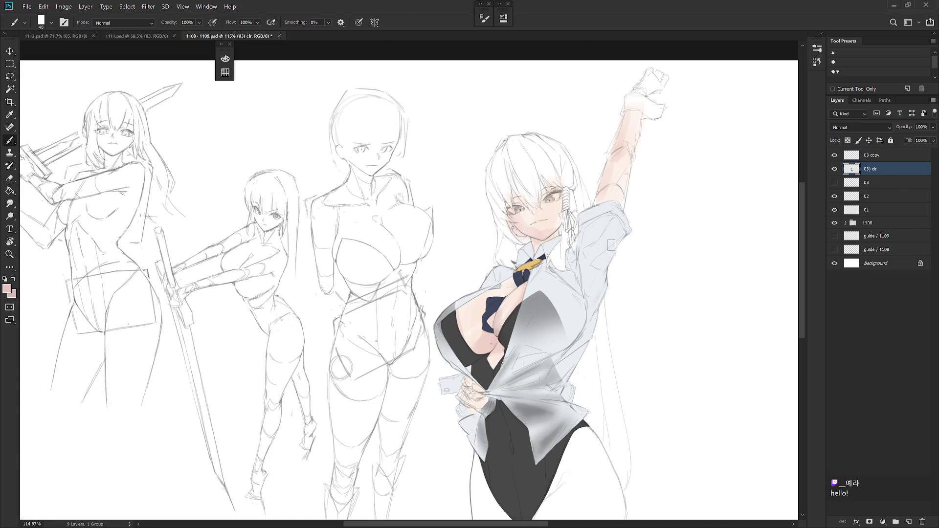
{"action": "left_click_drag", "start_coordinate": [605, 277], "coordinate": [541, 219]}
- Open Blending Options for the 03 copy layer, cancel without changes, then select 03) clr
{"action": "left_click", "coordinate": [904, 155]}
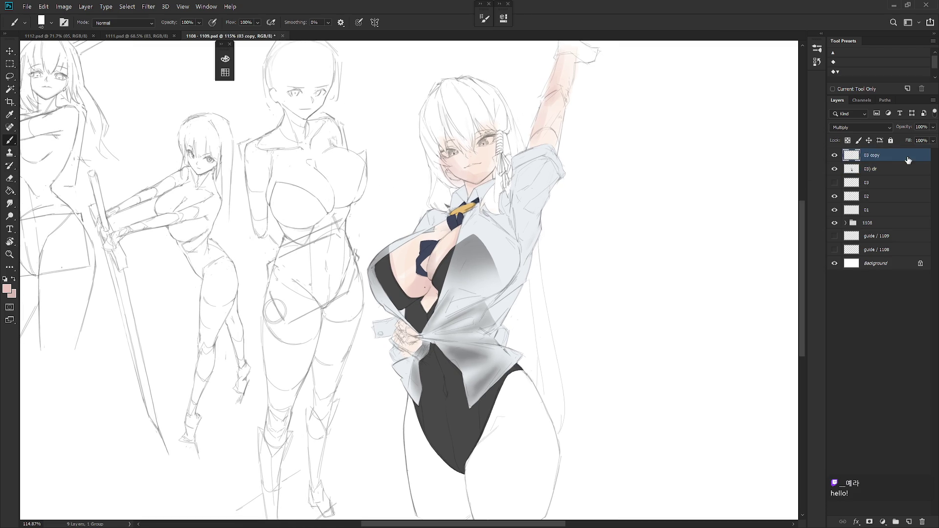
{"action": "right_click", "coordinate": [883, 155]}
{"action": "left_click", "coordinate": [549, 272]}
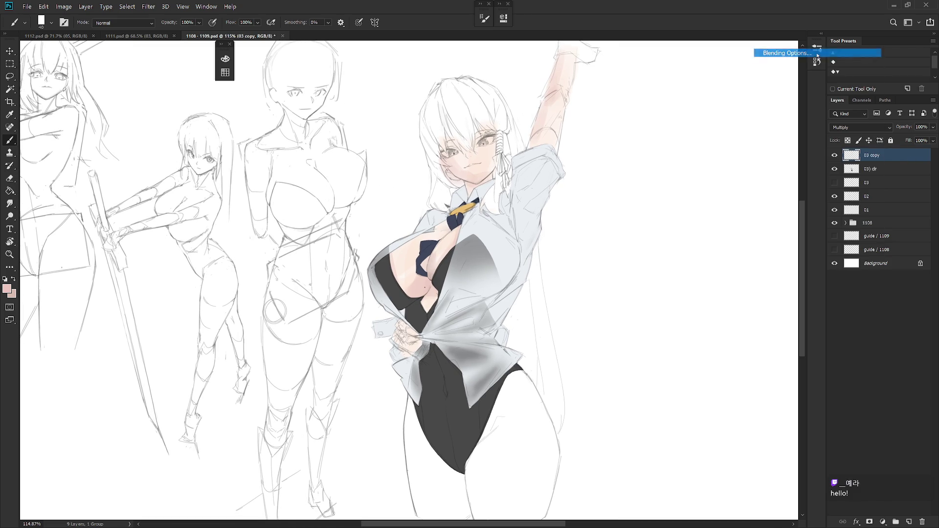
{"action": "key", "text": "ctrl+alt+b"}
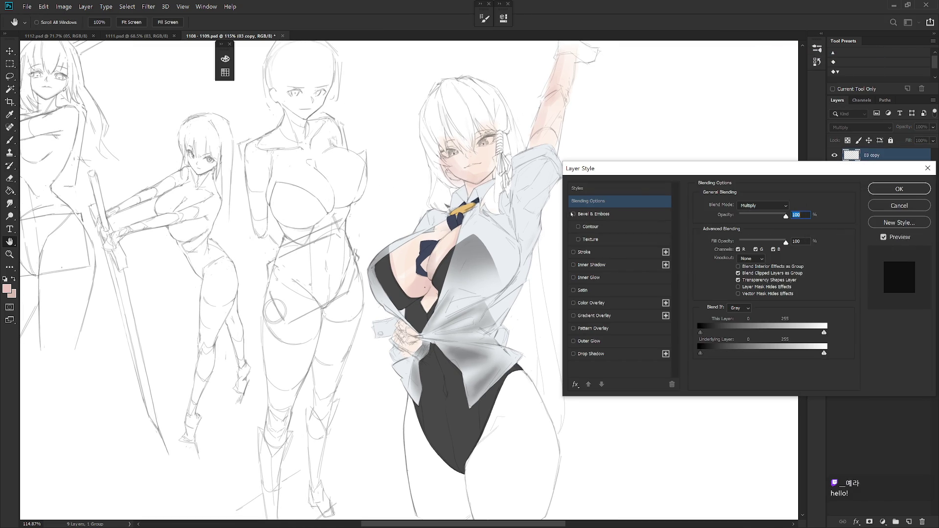
{"action": "left_click", "coordinate": [906, 206]}
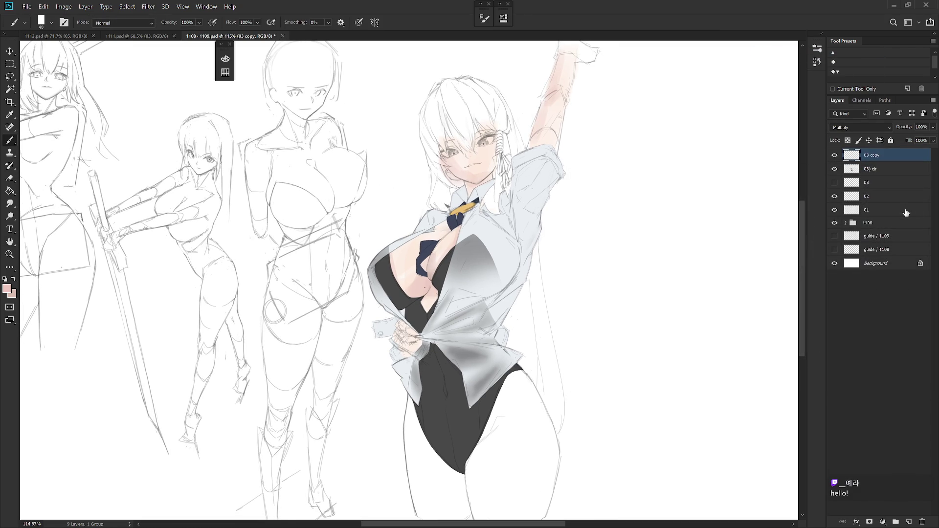
{"action": "left_click", "coordinate": [880, 169]}
{"action": "scroll", "coordinate": [464, 146], "scroll_direction": "up", "scroll_amount": 3}
- Lasso the patch by the jaw and ear, delete its colour and deselect
{"action": "scroll", "coordinate": [464, 146], "scroll_direction": "up", "scroll_amount": 3}
{"action": "scroll", "coordinate": [470, 316], "scroll_direction": "up", "scroll_amount": 2}
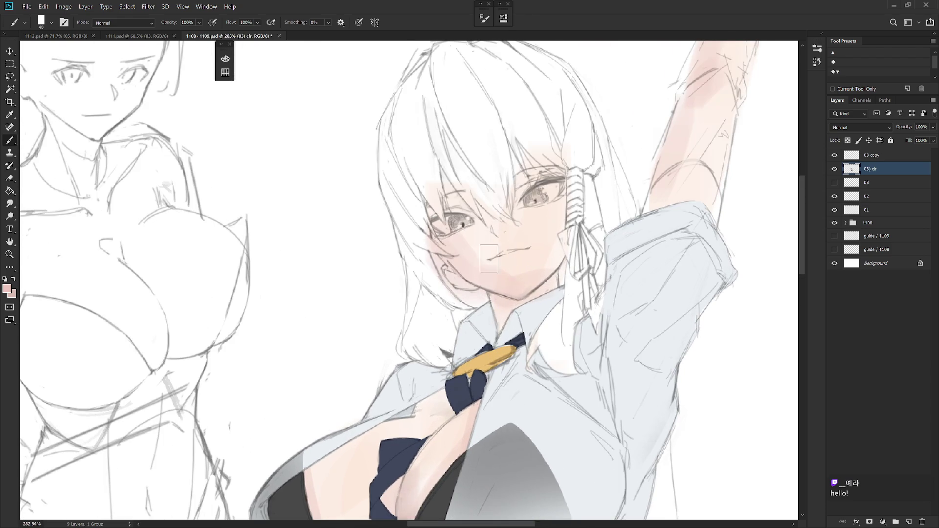
{"action": "key", "text": "l"}
{"action": "left_click_drag", "start_coordinate": [484, 304], "coordinate": [443, 273]}
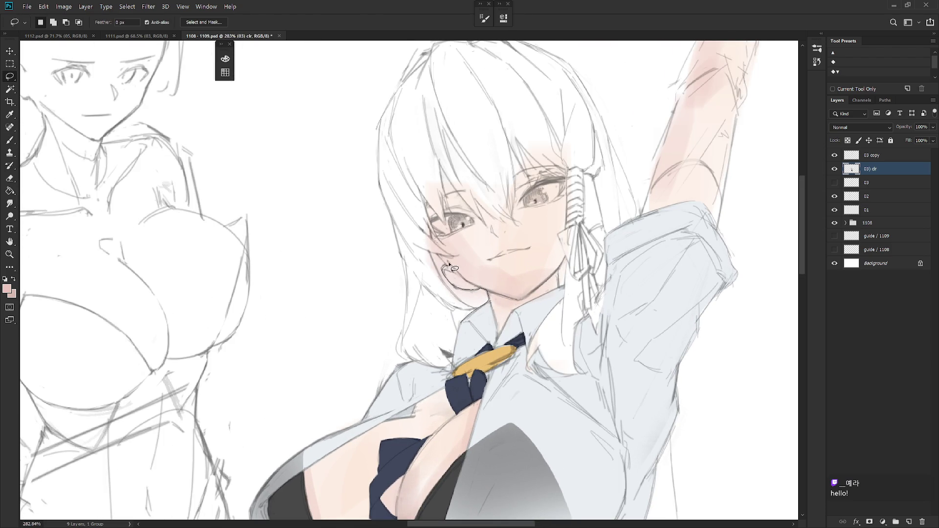
{"action": "mouse_move", "coordinate": [443, 273]}
{"action": "left_mouse_down"}
{"action": "mouse_move", "coordinate": [433, 318]}
{"action": "mouse_move", "coordinate": [446, 279]}
{"action": "left_mouse_up"}
{"action": "key", "text": "Delete"}
{"action": "key", "text": "ctrl+d"}
- Reset the view rotation and outline another area beside the ear
{"action": "key", "text": "r"}
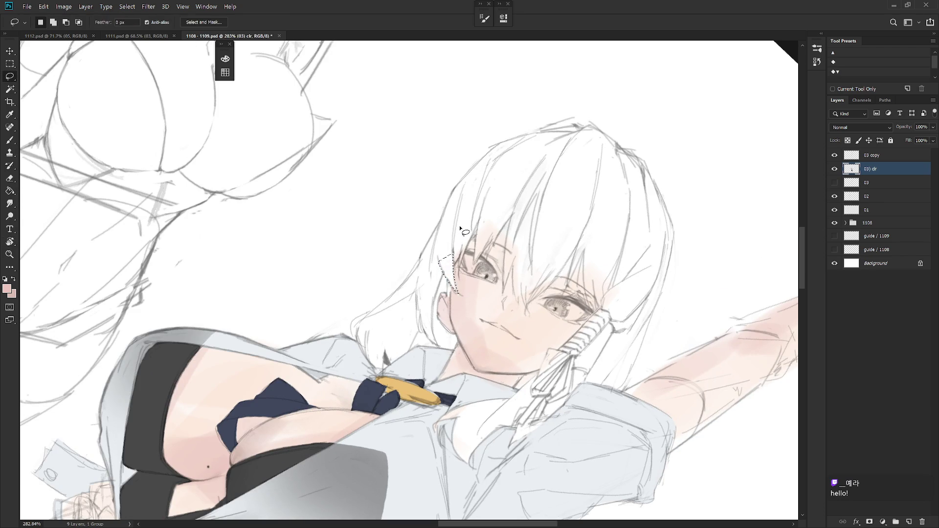
{"action": "key", "text": "ctrl+minus"}
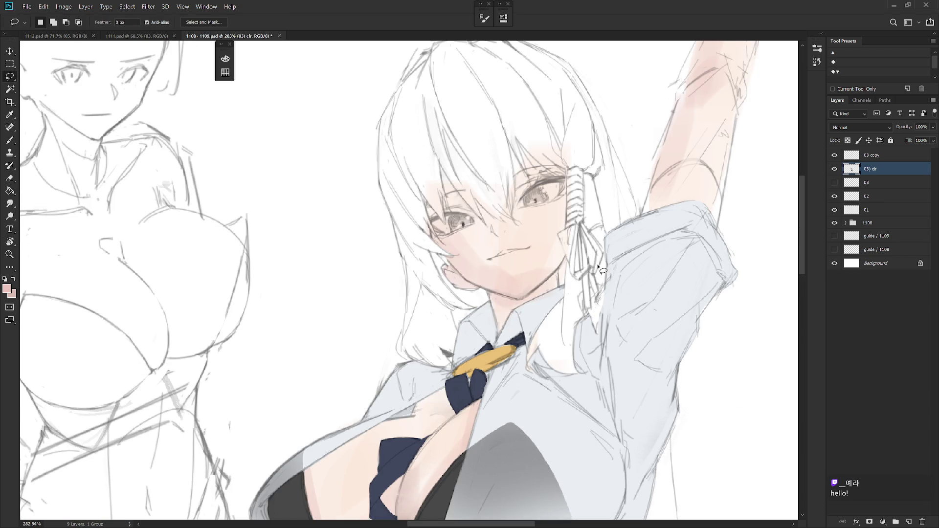
{"action": "left_click_drag", "start_coordinate": [615, 291], "coordinate": [617, 307]}
{"action": "scroll", "coordinate": [596, 245], "scroll_direction": "up", "scroll_amount": 1}
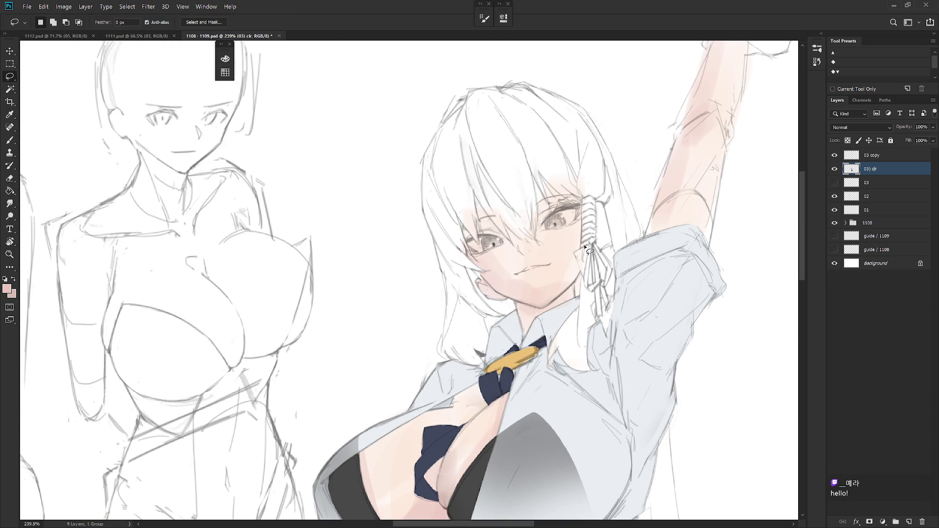
{"action": "mouse_move", "coordinate": [575, 251]}
{"action": "left_mouse_down"}
{"action": "mouse_move", "coordinate": [591, 286]}
{"action": "mouse_move", "coordinate": [577, 254]}
{"action": "mouse_move", "coordinate": [609, 264]}
{"action": "mouse_move", "coordinate": [560, 221]}
{"action": "left_mouse_up"}
{"action": "scroll", "coordinate": [609, 264], "scroll_direction": "down", "scroll_amount": 4}
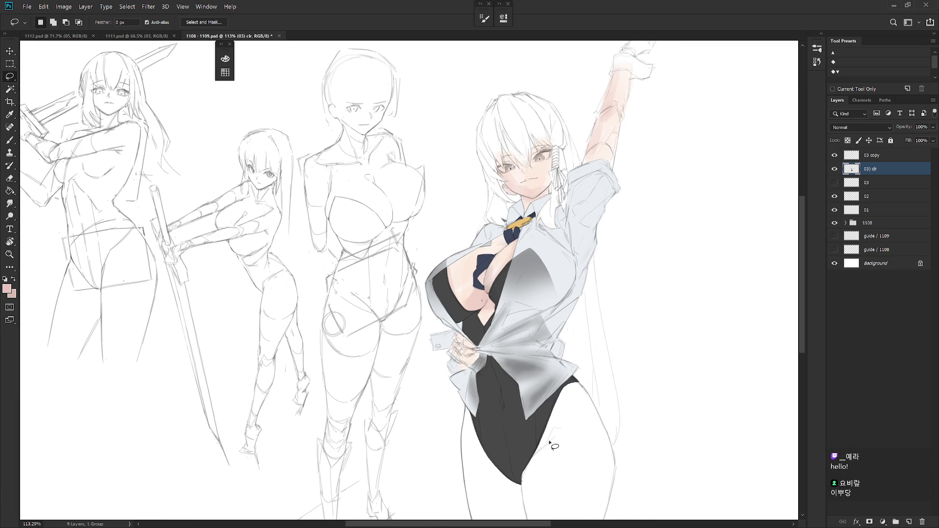
{"action": "scroll", "coordinate": [550, 442], "scroll_direction": "down", "scroll_amount": 2}
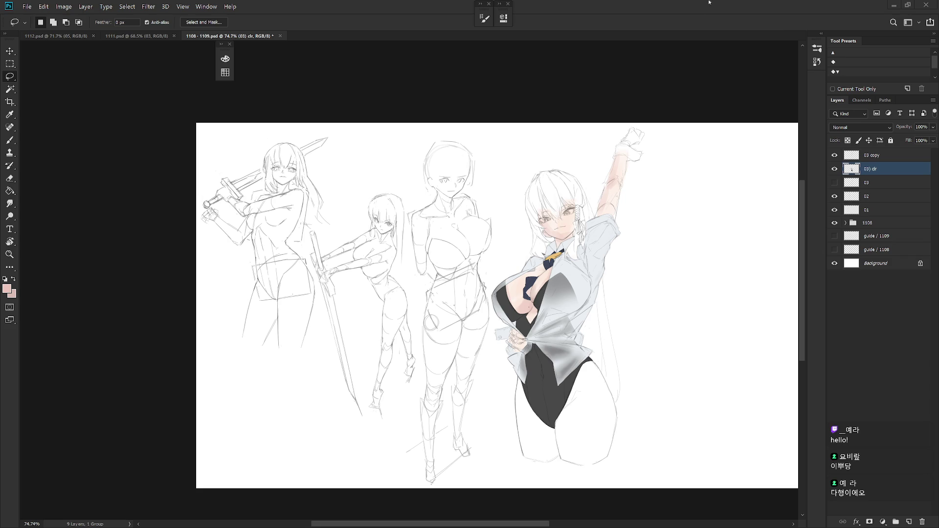
- Mirror the view, return to the brush, re-centre the figure and bring up Curves with Ctrl+M
{"action": "key", "text": "h"}
{"action": "scroll", "coordinate": [551, 278], "scroll_direction": "up", "scroll_amount": 3}
{"action": "key", "text": "b"}
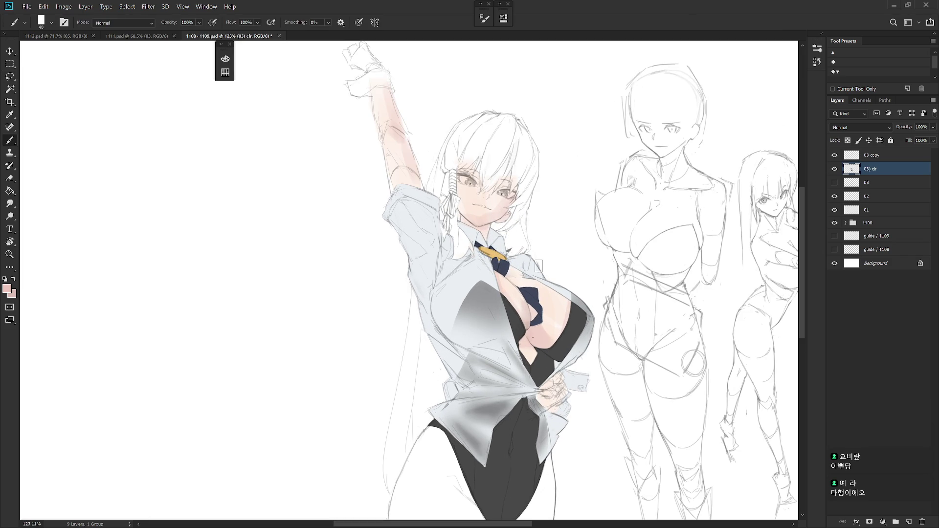
{"action": "left_click_drag", "start_coordinate": [544, 218], "coordinate": [558, 234]}
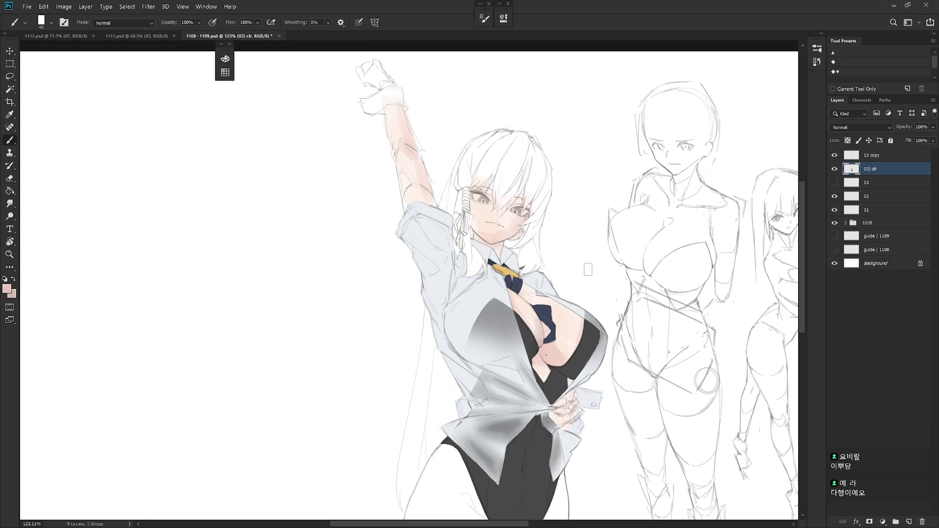
{"action": "left_click_drag", "start_coordinate": [586, 262], "coordinate": [601, 306]}
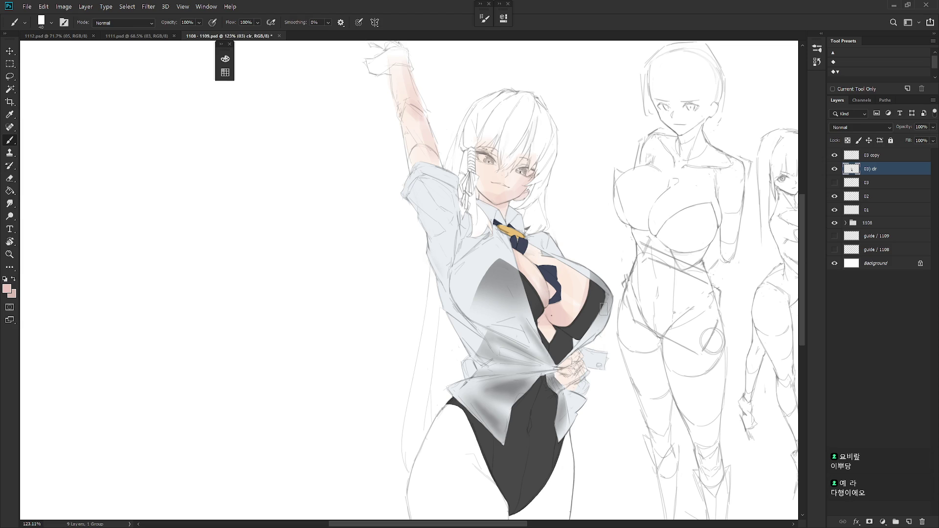
{"action": "scroll", "coordinate": [603, 309], "scroll_direction": "down", "scroll_amount": 1}
{"action": "left_click_drag", "start_coordinate": [616, 308], "coordinate": [609, 318]}
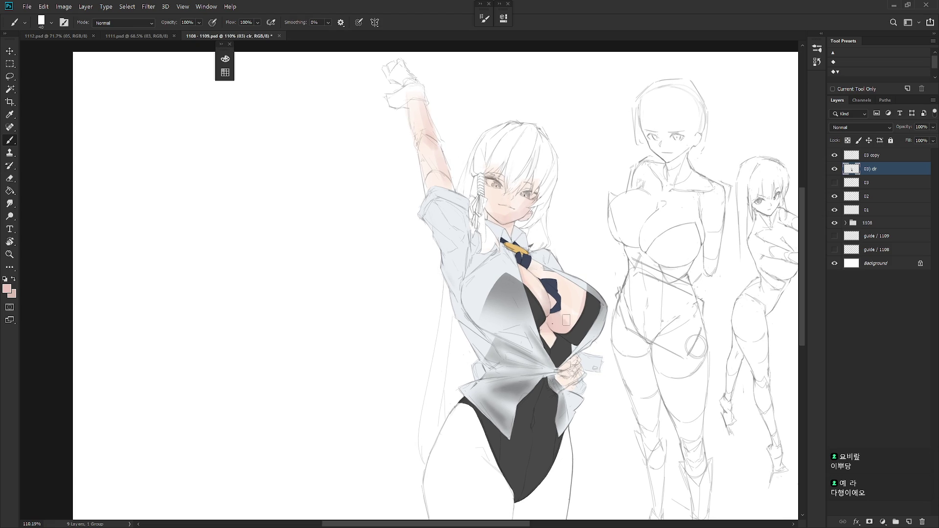
{"action": "key", "text": "ctrl+m"}
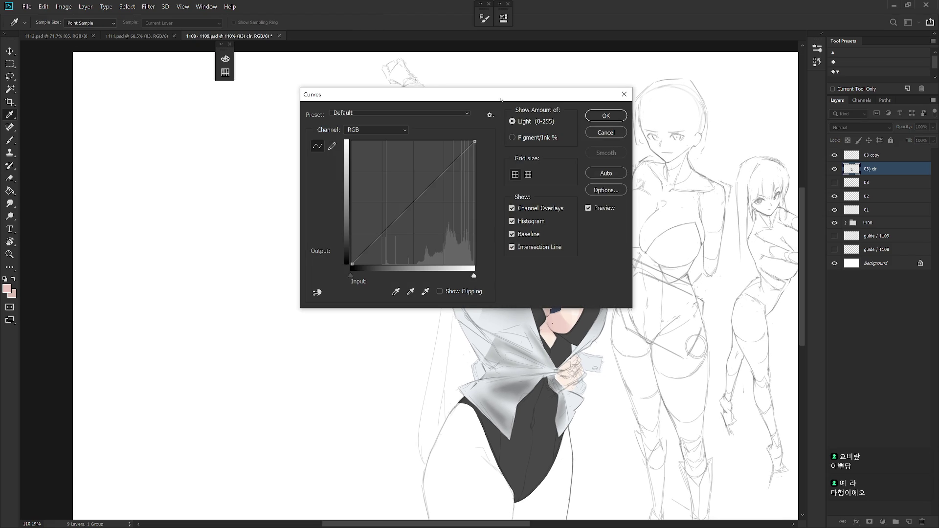
- Move the Curves window aside and bend the Blue channel curve with several points
{"action": "mouse_move", "coordinate": [498, 98]}
{"action": "left_mouse_down"}
{"action": "mouse_move", "coordinate": [701, 108]}
{"action": "mouse_move", "coordinate": [344, 115]}
{"action": "left_mouse_up"}
{"action": "left_click", "coordinate": [224, 147]}
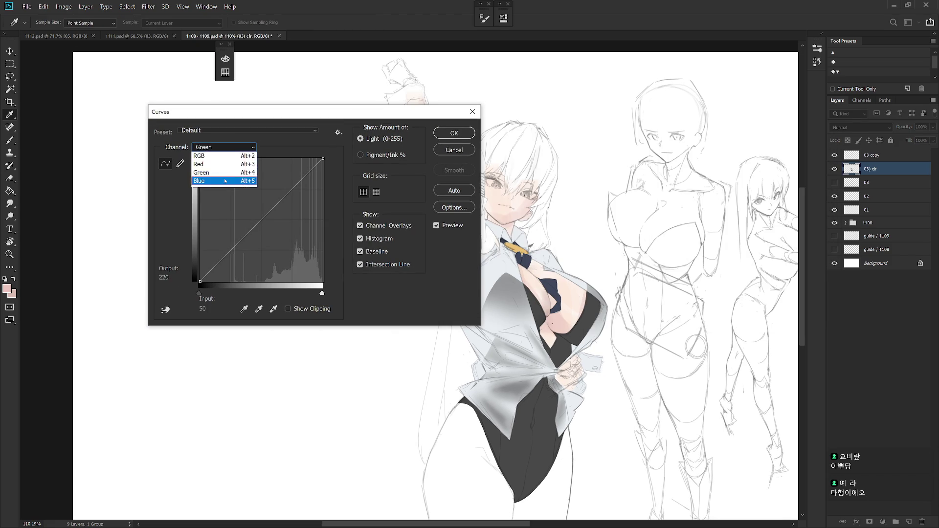
{"action": "left_click", "coordinate": [225, 181]}
{"action": "left_click", "coordinate": [235, 248]}
{"action": "left_click", "coordinate": [275, 207]}
{"action": "left_click_drag", "start_coordinate": [301, 180], "coordinate": [301, 187]}
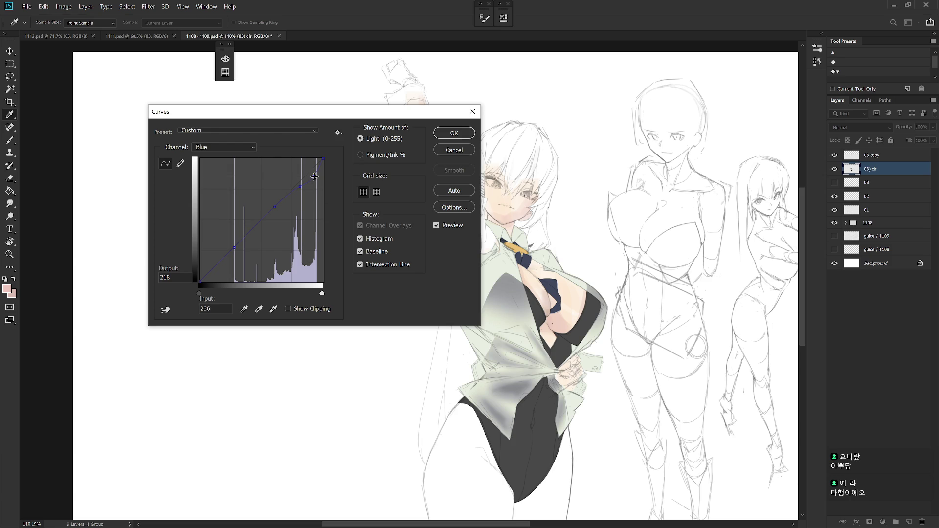
{"action": "left_click", "coordinate": [316, 172]}
{"action": "left_click_drag", "start_coordinate": [300, 186], "coordinate": [317, 170]}
{"action": "left_click", "coordinate": [301, 182]}
- Raise and brighten the RGB curve, then cancel Curves to discard all changes
{"action": "left_click", "coordinate": [224, 147]}
{"action": "left_click", "coordinate": [216, 155]}
{"action": "left_click_drag", "start_coordinate": [313, 168], "coordinate": [314, 165]}
{"action": "mouse_move", "coordinate": [266, 216]}
{"action": "left_mouse_down"}
{"action": "mouse_move", "coordinate": [268, 208]}
{"action": "mouse_move", "coordinate": [271, 217]}
{"action": "left_mouse_up"}
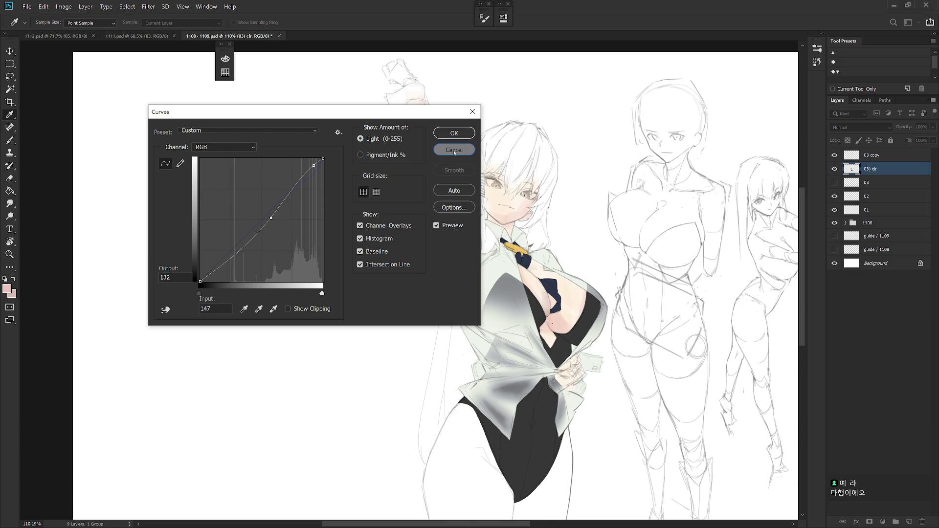
{"action": "left_click", "coordinate": [453, 149]}
{"action": "key", "text": "b"}
{"action": "mouse_move", "coordinate": [570, 262]}
{"action": "left_mouse_down"}
{"action": "mouse_move", "coordinate": [523, 225]}
{"action": "mouse_move", "coordinate": [517, 253]}
{"action": "left_mouse_up"}
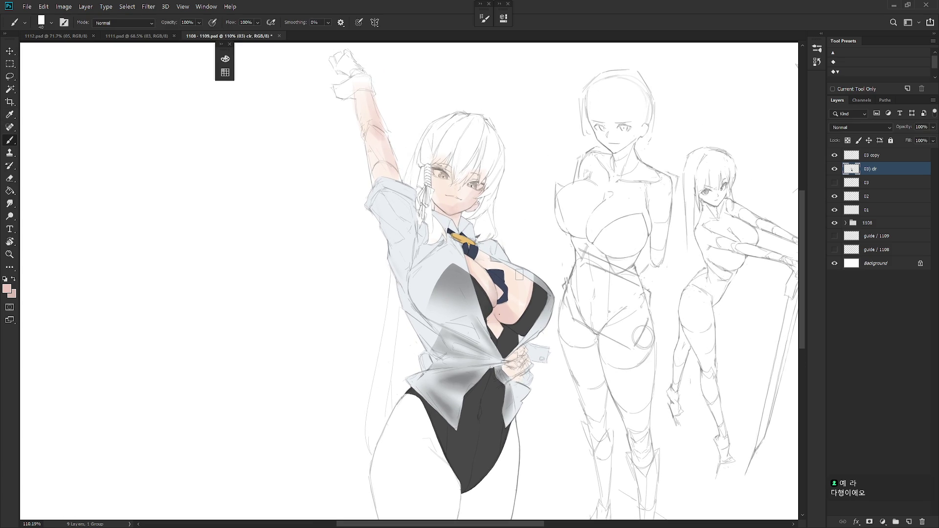
- Un-mirror the view and zoom from about 95% to 141% on the coloured girl's face
{"action": "key", "text": "ctrl+shift+h"}
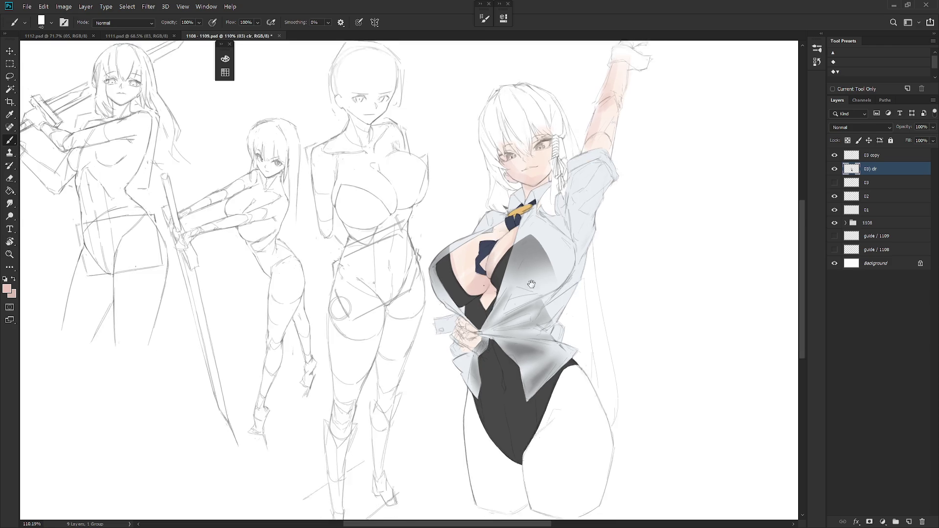
{"action": "left_click_drag", "start_coordinate": [558, 314], "coordinate": [578, 275]}
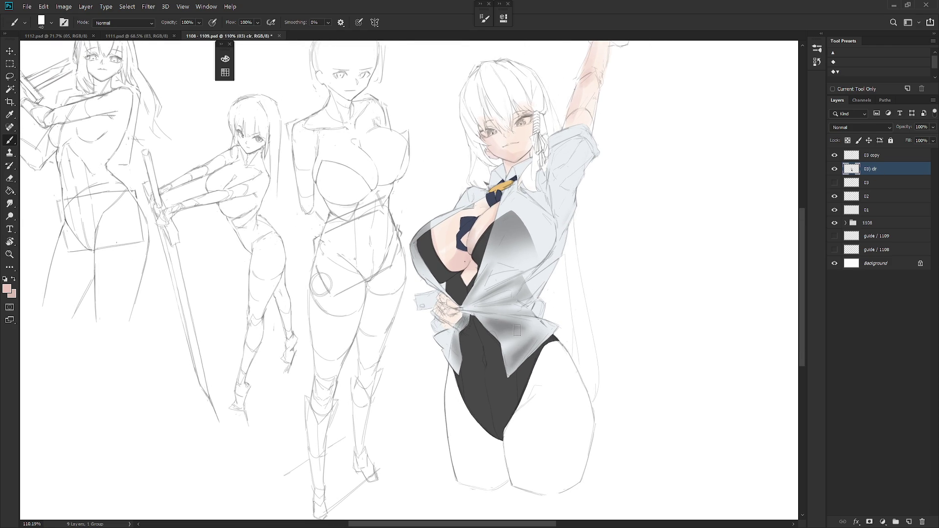
{"action": "left_click_drag", "start_coordinate": [520, 347], "coordinate": [522, 393]}
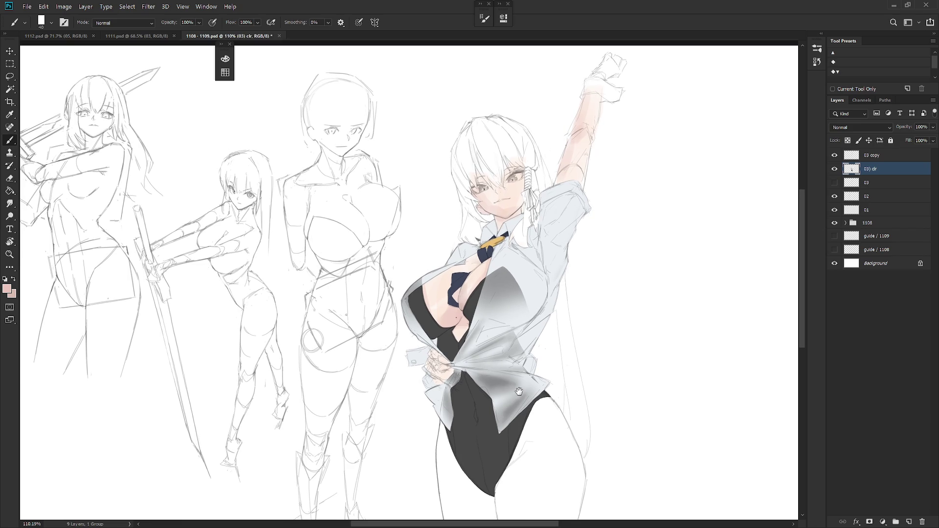
{"action": "scroll", "coordinate": [547, 220], "scroll_direction": "up", "scroll_amount": 3}
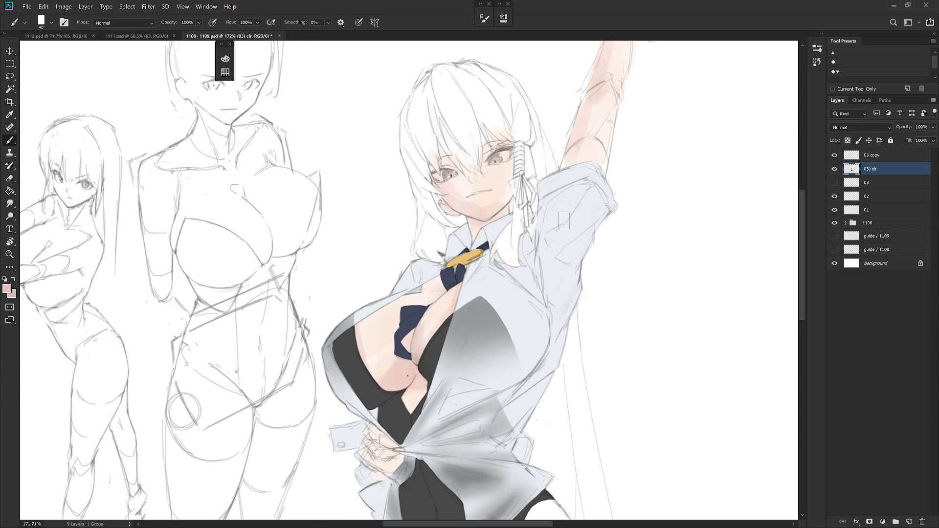
{"action": "scroll", "coordinate": [562, 230], "scroll_direction": "down", "scroll_amount": 2}
{"action": "scroll", "coordinate": [562, 229], "scroll_direction": "down", "scroll_amount": 2}
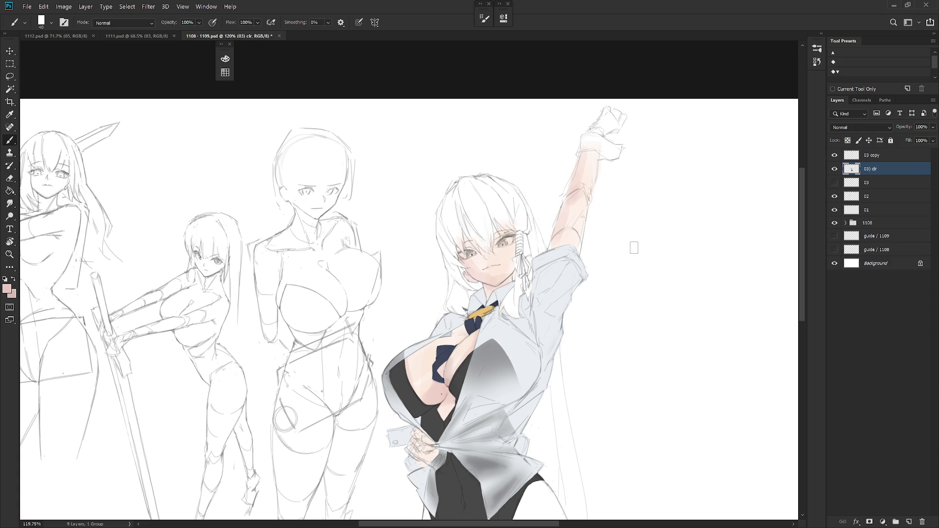
{"action": "scroll", "coordinate": [634, 248], "scroll_direction": "down", "scroll_amount": 3}
{"action": "scroll", "coordinate": [634, 247], "scroll_direction": "down", "scroll_amount": 1}
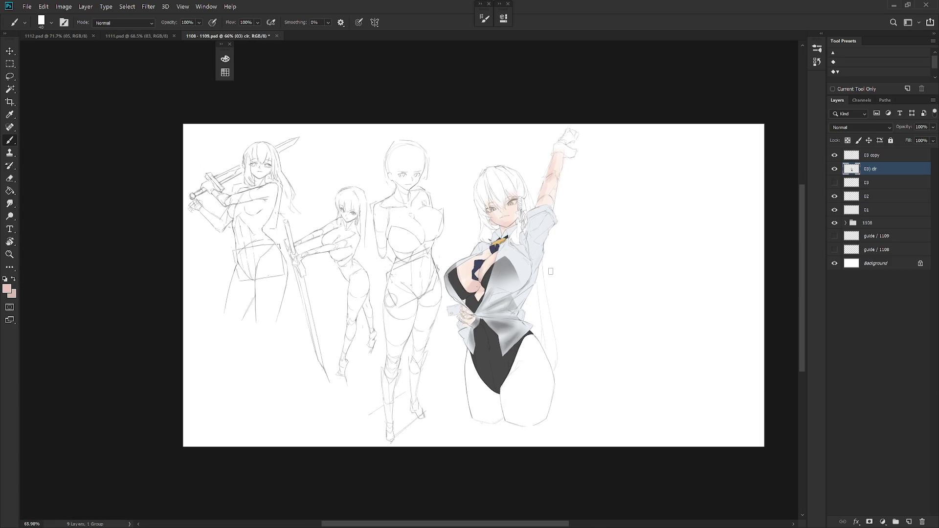
{"action": "scroll", "coordinate": [547, 290], "scroll_direction": "up", "scroll_amount": 2}
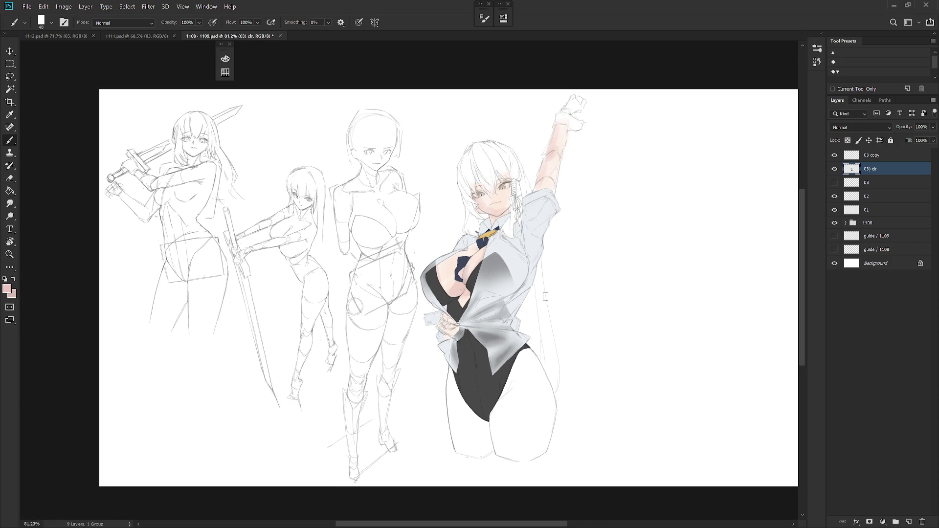
{"action": "scroll", "coordinate": [547, 296], "scroll_direction": "up", "scroll_amount": 1}
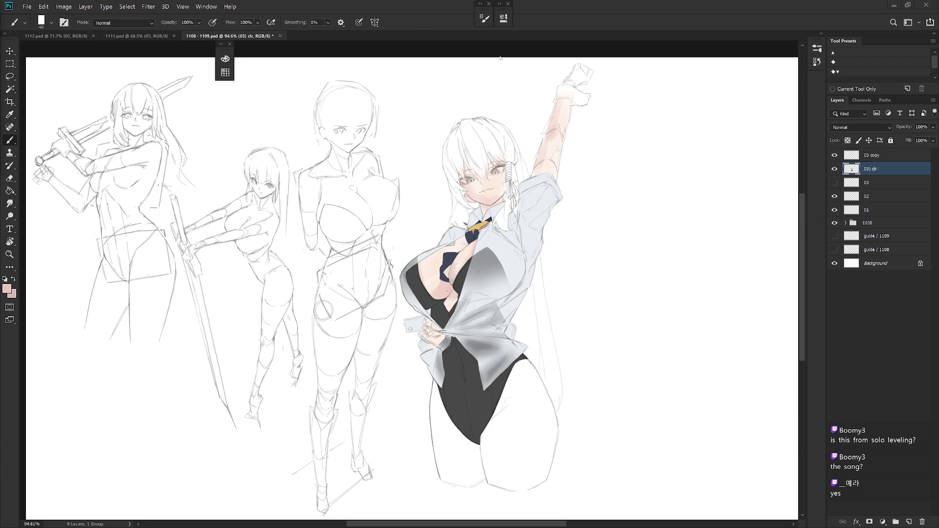
{"action": "scroll", "coordinate": [500, 157], "scroll_direction": "up", "scroll_amount": 2}
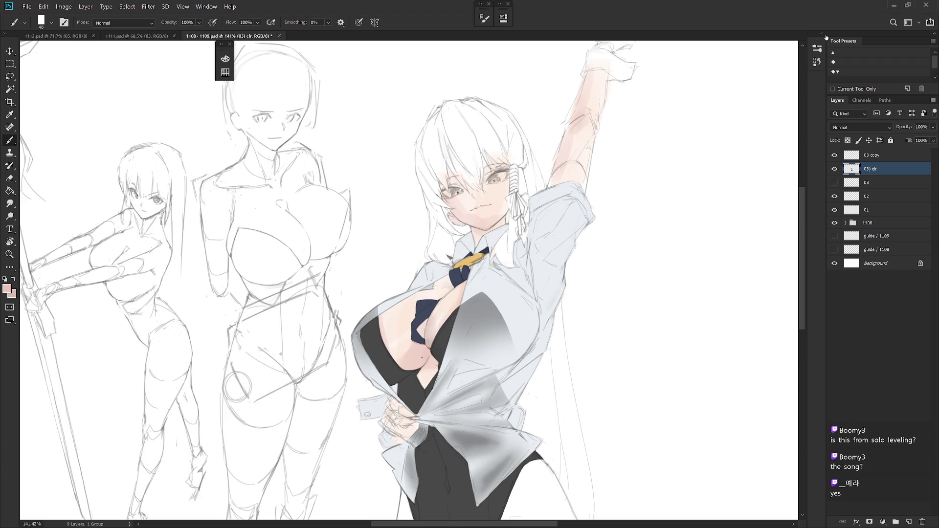
- Hide the 03) clr layer and compare against Snapshot 1 and the opening state in History
{"action": "left_click", "coordinate": [822, 34]}
{"action": "left_click", "coordinate": [834, 169]}
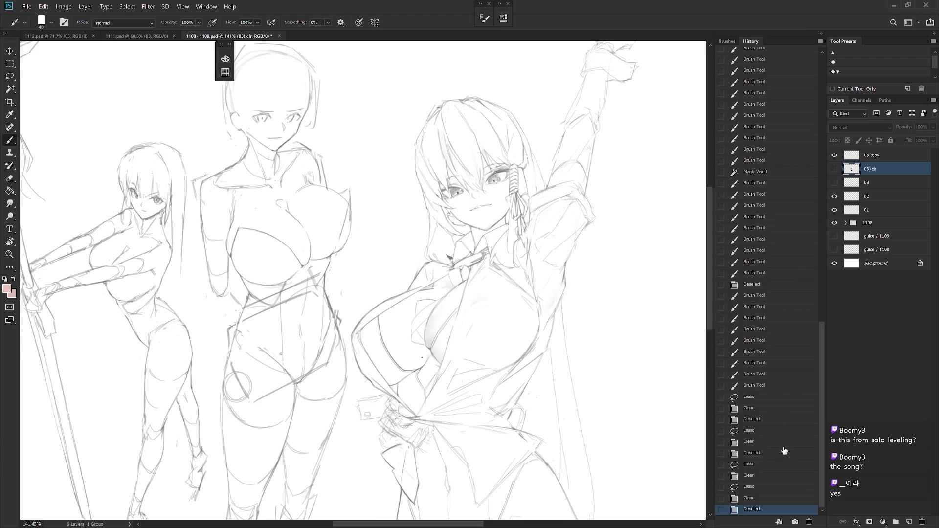
{"action": "scroll", "coordinate": [792, 195], "scroll_direction": "up", "scroll_amount": 15}
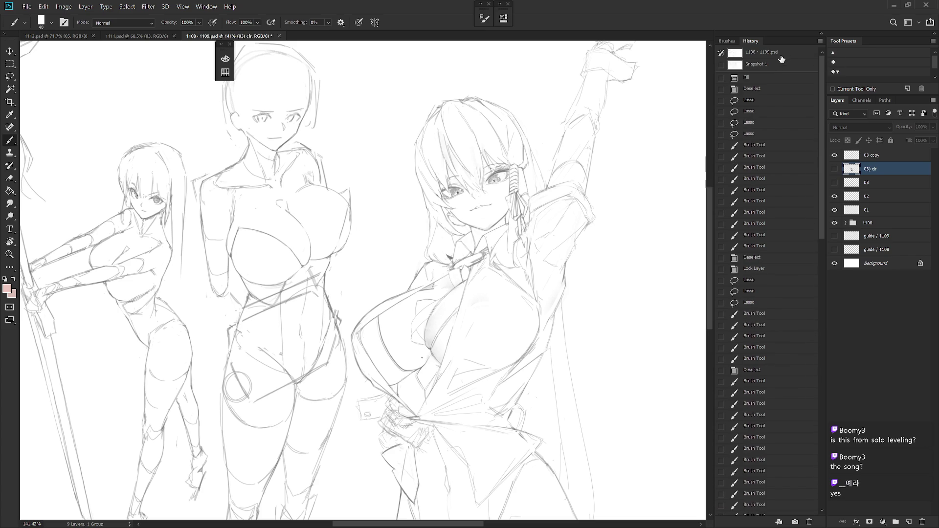
{"action": "left_click", "coordinate": [784, 64]}
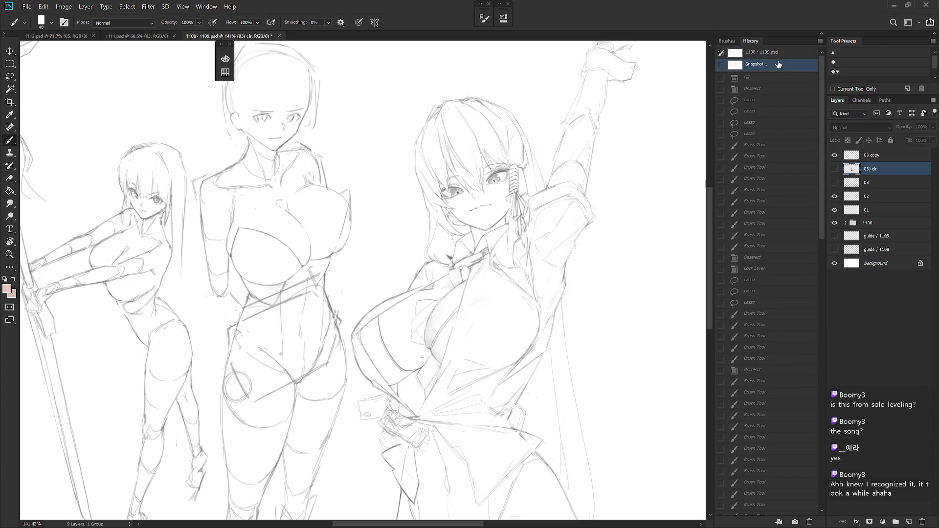
{"action": "left_click", "coordinate": [776, 52]}
{"action": "left_click", "coordinate": [775, 64]}
{"action": "left_click", "coordinate": [775, 56]}
{"action": "left_click", "coordinate": [779, 64]}
- Return to the Deselect state, re-show the colour layer and close the 1108 - 1109 file
{"action": "left_click", "coordinate": [822, 504]}
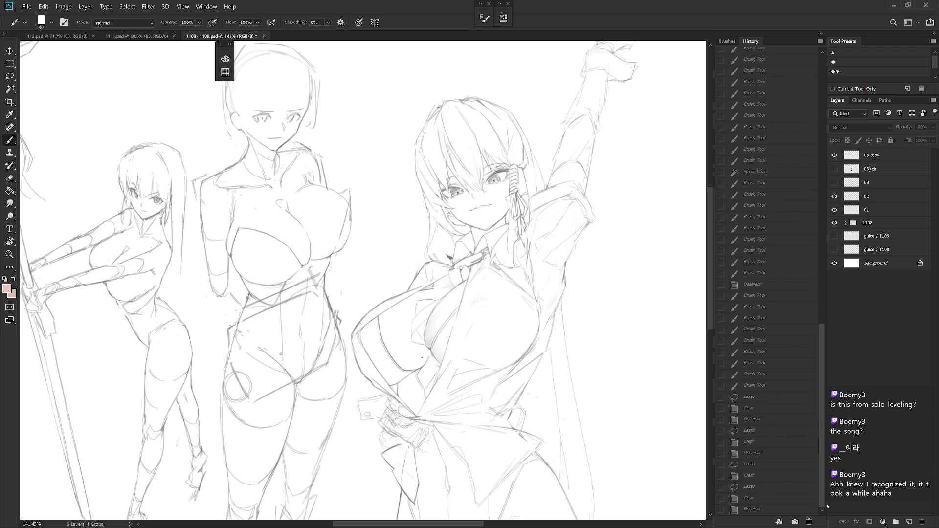
{"action": "left_click", "coordinate": [789, 510]}
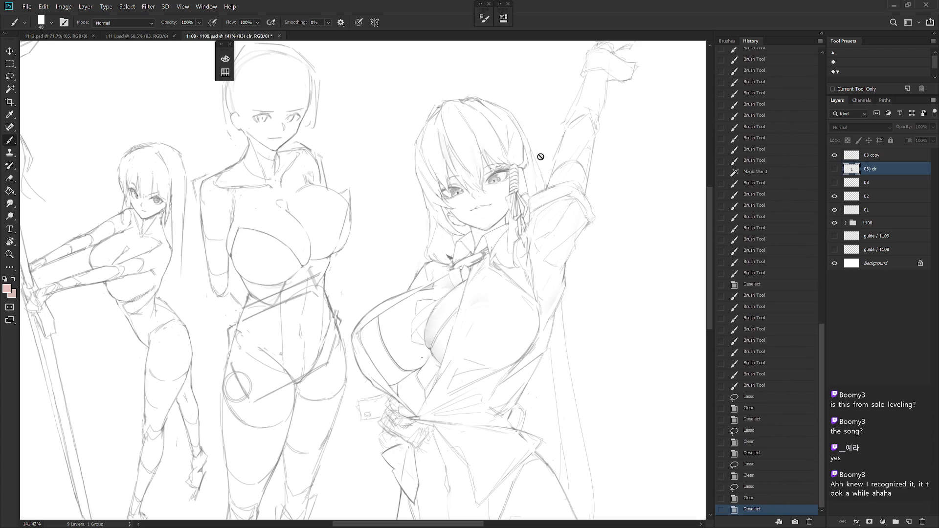
{"action": "left_click", "coordinate": [834, 168]}
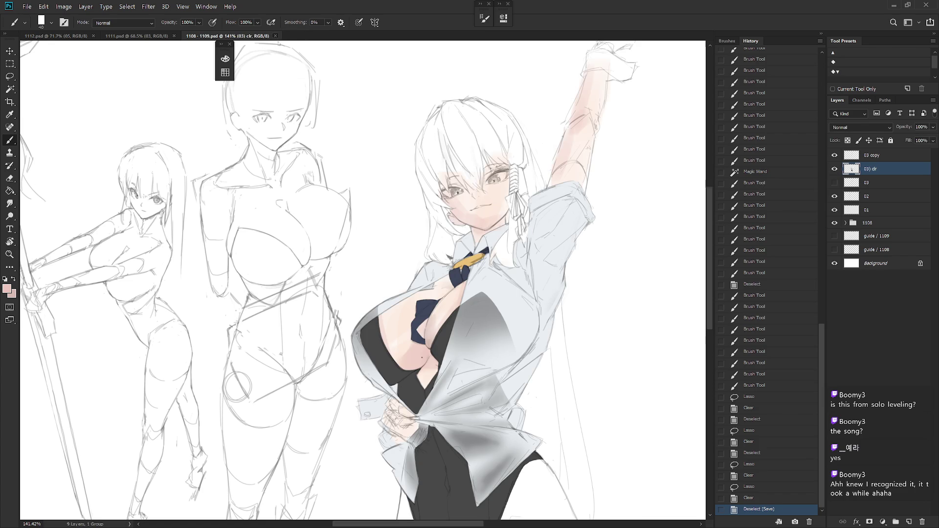
{"action": "left_click", "coordinate": [275, 36]}
{"action": "left_click_drag", "start_coordinate": [390, 170], "coordinate": [548, 193]}
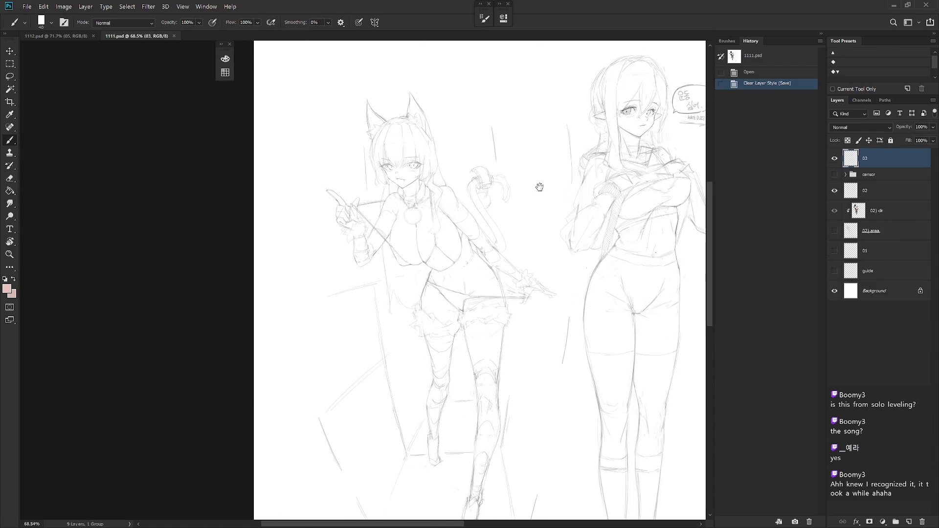
- On layer 02, erase a stray mark and choose the Hard_set03 eraser tip
{"action": "scroll", "coordinate": [477, 194], "scroll_direction": "up", "scroll_amount": 3}
{"action": "mouse_move", "coordinate": [383, 157]}
{"action": "left_mouse_down"}
{"action": "mouse_move", "coordinate": [387, 178]}
{"action": "mouse_move", "coordinate": [391, 151]}
{"action": "left_mouse_up"}
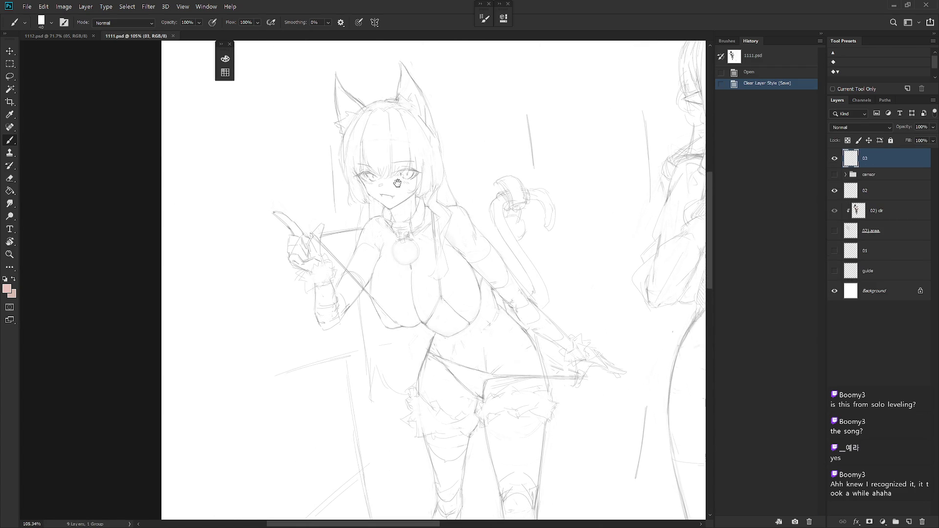
{"action": "mouse_move", "coordinate": [581, 229]}
{"action": "left_mouse_down"}
{"action": "mouse_move", "coordinate": [551, 229]}
{"action": "mouse_move", "coordinate": [557, 223]}
{"action": "mouse_move", "coordinate": [567, 234]}
{"action": "left_mouse_up"}
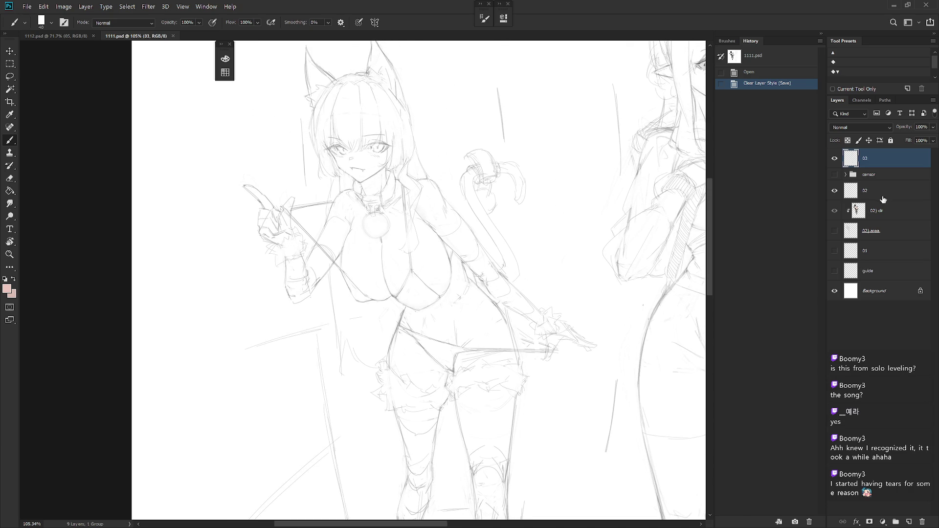
{"action": "left_click", "coordinate": [882, 194]}
{"action": "key", "text": "e"}
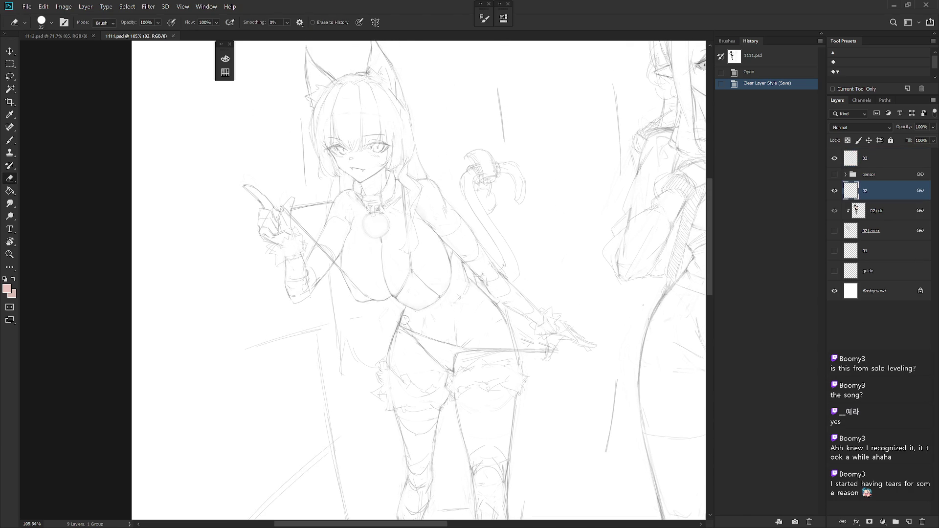
{"action": "left_click_drag", "start_coordinate": [404, 320], "coordinate": [420, 304]}
{"action": "right_click", "coordinate": [451, 316]}
{"action": "scroll", "coordinate": [546, 467], "scroll_direction": "up", "scroll_amount": 5}
{"action": "scroll", "coordinate": [528, 470], "scroll_direction": "up", "scroll_amount": 3}
{"action": "scroll", "coordinate": [514, 473], "scroll_direction": "up", "scroll_amount": 2}
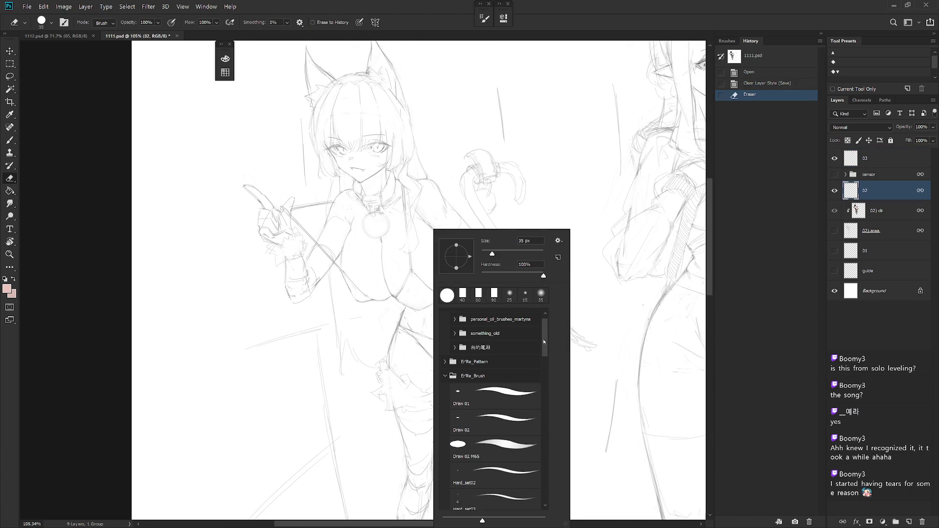
{"action": "left_click", "coordinate": [520, 476]}
{"action": "left_click", "coordinate": [524, 495]}
- Tilt the canvas, sample the sketch's grey and set the brush to Hard_set03
{"action": "key", "text": "Escape"}
{"action": "key", "text": "r"}
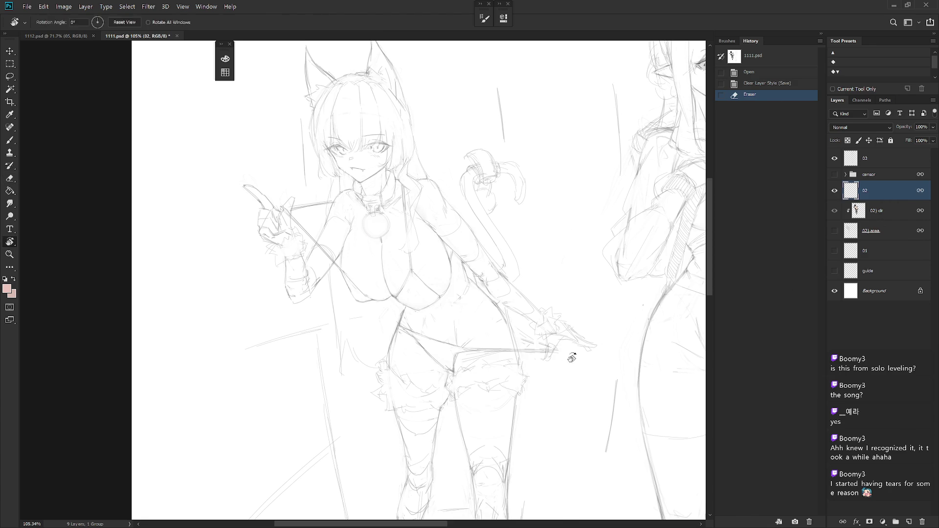
{"action": "left_click_drag", "start_coordinate": [570, 355], "coordinate": [573, 437]}
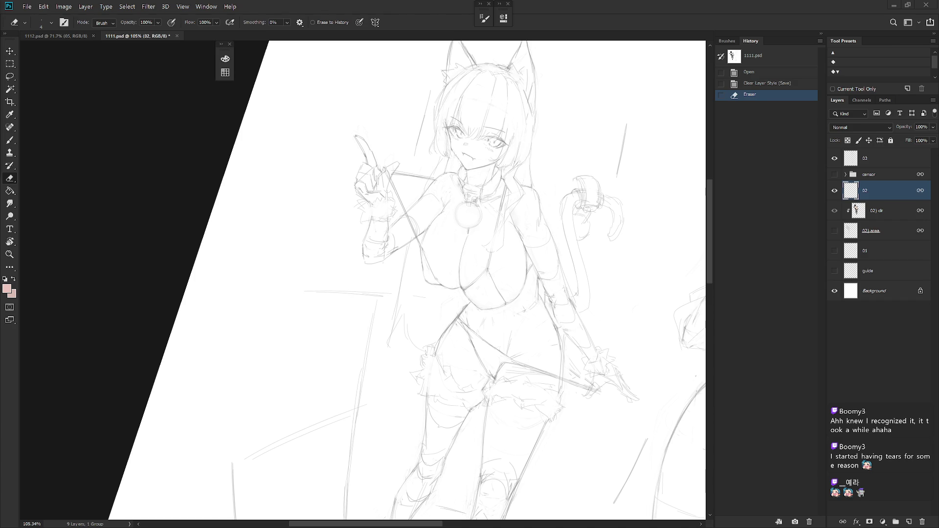
{"action": "key", "text": "r"}
{"action": "left_click_drag", "start_coordinate": [440, 294], "coordinate": [489, 318]}
{"action": "key", "text": "b"}
{"action": "left_click", "coordinate": [459, 348], "text": "alt"}
{"action": "right_click", "coordinate": [477, 332]}
{"action": "scroll", "coordinate": [584, 347], "scroll_direction": "up", "scroll_amount": 2}
{"action": "scroll", "coordinate": [583, 362], "scroll_direction": "up", "scroll_amount": 2}
{"action": "left_click", "coordinate": [558, 497]}
{"action": "left_click", "coordinate": [896, 201]}
{"action": "scroll", "coordinate": [452, 334], "scroll_direction": "up", "scroll_amount": 5}
- Erase stray torso lines with a larger eraser and redraw the torso contours
{"action": "key", "text": "e"}
{"action": "key", "text": "bracketright"}
{"action": "key", "text": "bracketright"}
{"action": "key", "text": "bracketright"}
{"action": "mouse_move", "coordinate": [445, 313]}
{"action": "left_mouse_down"}
{"action": "mouse_move", "coordinate": [442, 333]}
{"action": "mouse_move", "coordinate": [436, 327]}
{"action": "left_mouse_up"}
{"action": "left_click_drag", "start_coordinate": [435, 317], "coordinate": [441, 340]}
{"action": "key", "text": "b"}
{"action": "mouse_move", "coordinate": [524, 442]}
{"action": "left_mouse_down"}
{"action": "mouse_move", "coordinate": [435, 247]}
{"action": "mouse_move", "coordinate": [440, 237]}
{"action": "left_mouse_up"}
{"action": "key", "text": "e"}
{"action": "mouse_move", "coordinate": [447, 218]}
{"action": "left_mouse_down"}
{"action": "mouse_move", "coordinate": [442, 230]}
{"action": "mouse_move", "coordinate": [447, 218]}
{"action": "left_mouse_up"}
{"action": "left_click_drag", "start_coordinate": [450, 210], "coordinate": [441, 240]}
{"action": "key", "text": "ctrl+z"}
{"action": "key", "text": "ctrl+z"}
{"action": "key", "text": "ctrl+z"}
{"action": "mouse_move", "coordinate": [457, 207]}
{"action": "left_mouse_down"}
{"action": "mouse_move", "coordinate": [441, 251]}
{"action": "mouse_move", "coordinate": [457, 215]}
{"action": "mouse_move", "coordinate": [435, 241]}
{"action": "mouse_move", "coordinate": [459, 207]}
{"action": "mouse_move", "coordinate": [452, 220]}
{"action": "left_mouse_up"}
{"action": "key", "text": "b"}
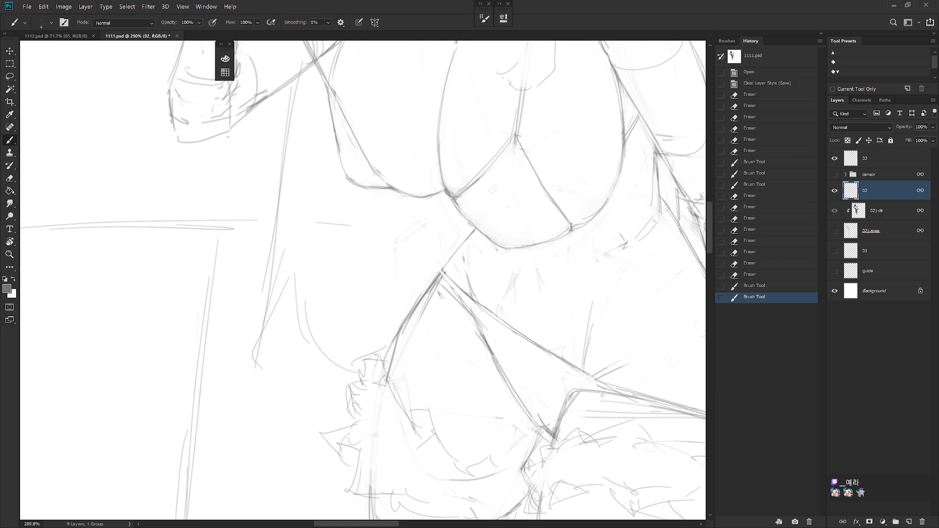
- Hide History to widen the canvas, then erase and redraw lines around the hips
{"action": "scroll", "coordinate": [541, 324], "scroll_direction": "down", "scroll_amount": 2}
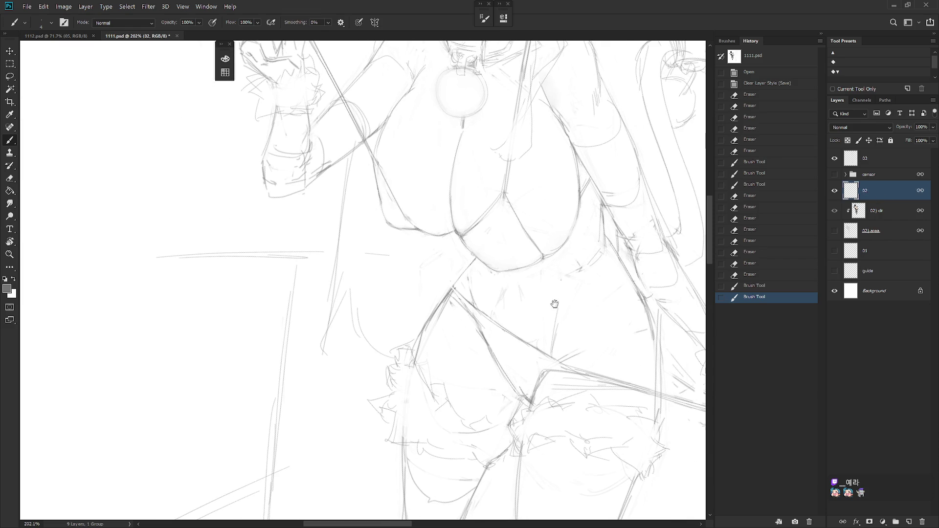
{"action": "left_click", "coordinate": [820, 37]}
{"action": "left_click_drag", "start_coordinate": [598, 235], "coordinate": [672, 238]}
{"action": "key", "text": "e"}
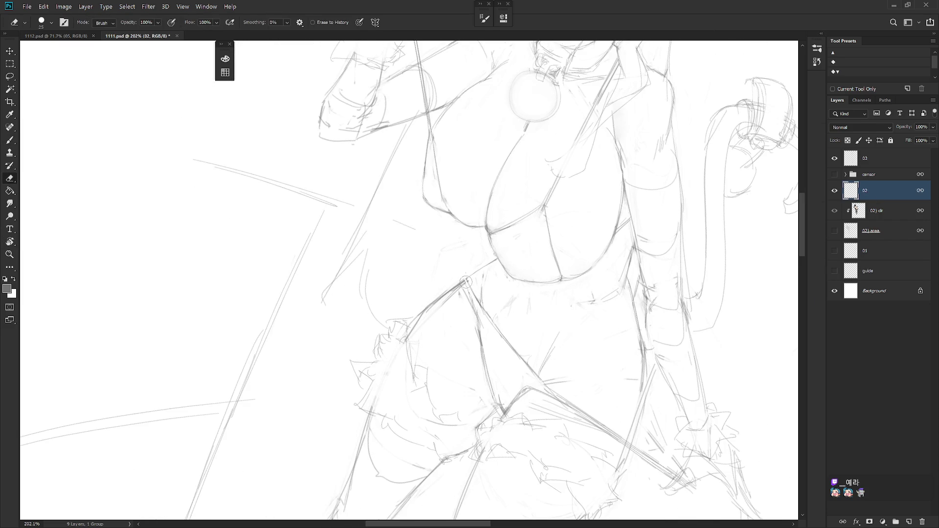
{"action": "key", "text": "b"}
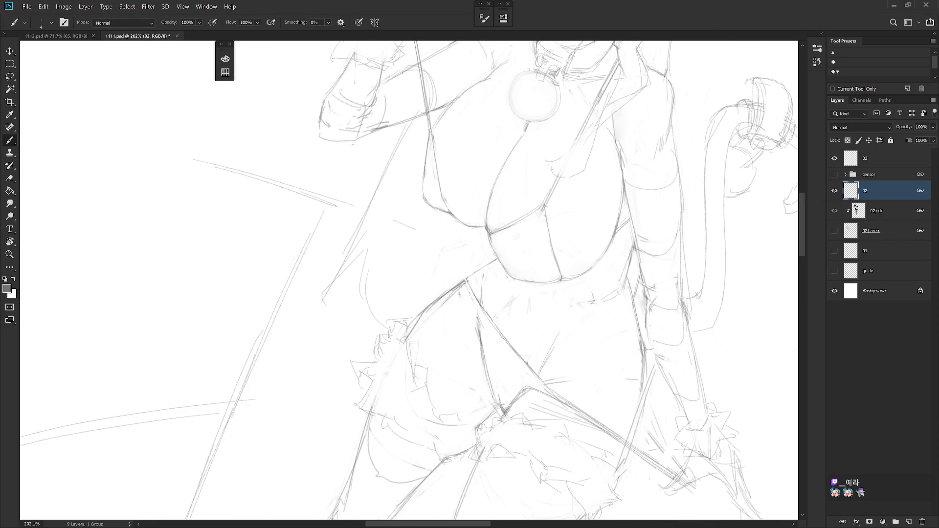
{"action": "key", "text": "e"}
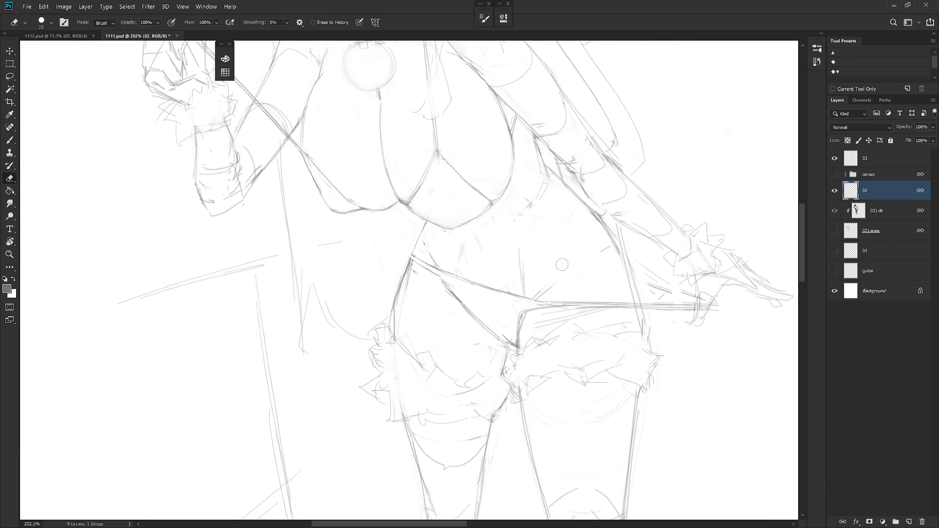
{"action": "left_click_drag", "start_coordinate": [535, 282], "coordinate": [440, 288]}
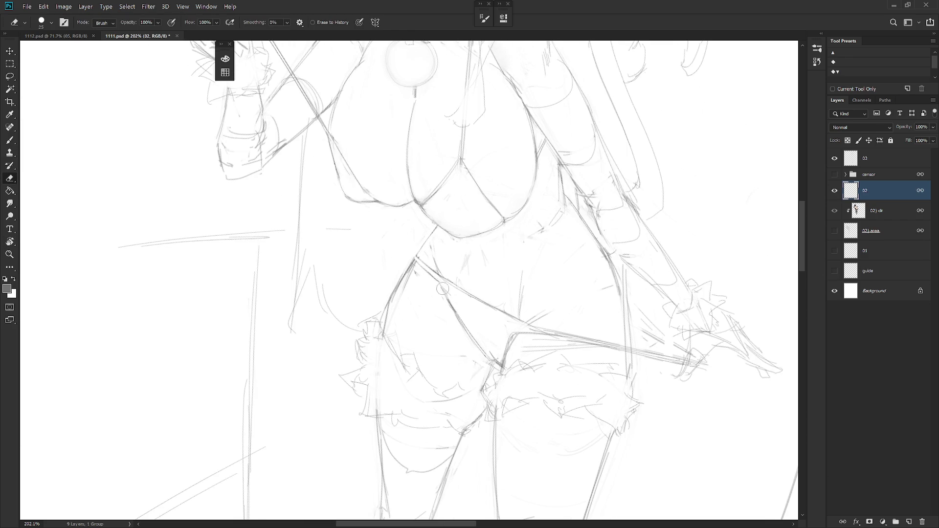
{"action": "key", "text": "b"}
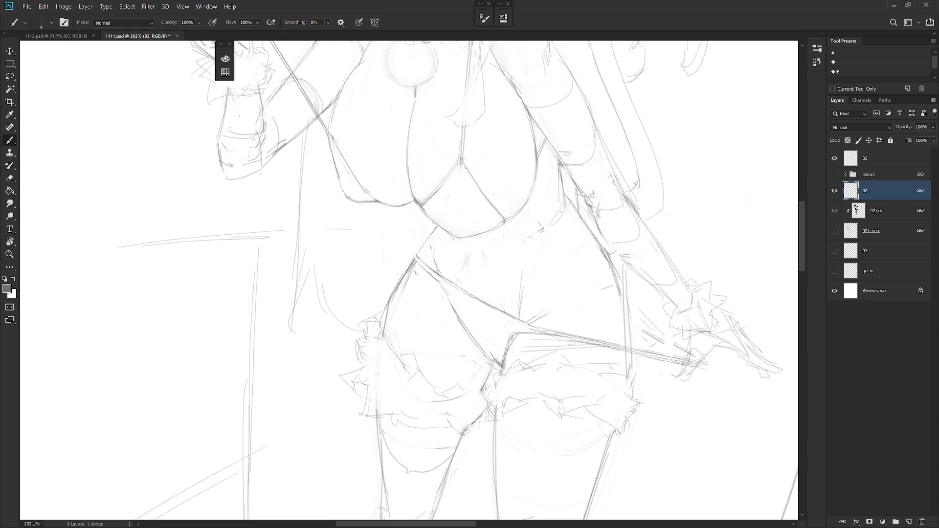
{"action": "left_click_drag", "start_coordinate": [446, 300], "coordinate": [431, 282]}
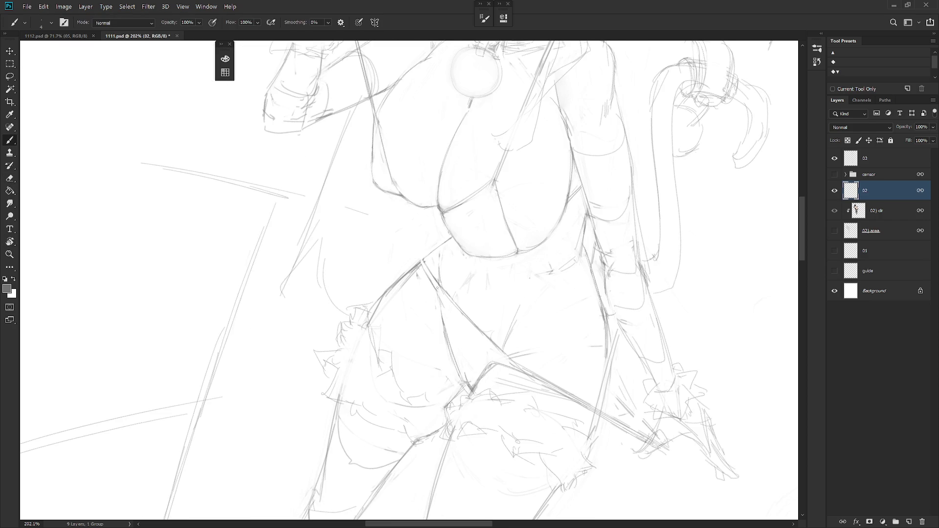
{"action": "key", "text": "e"}
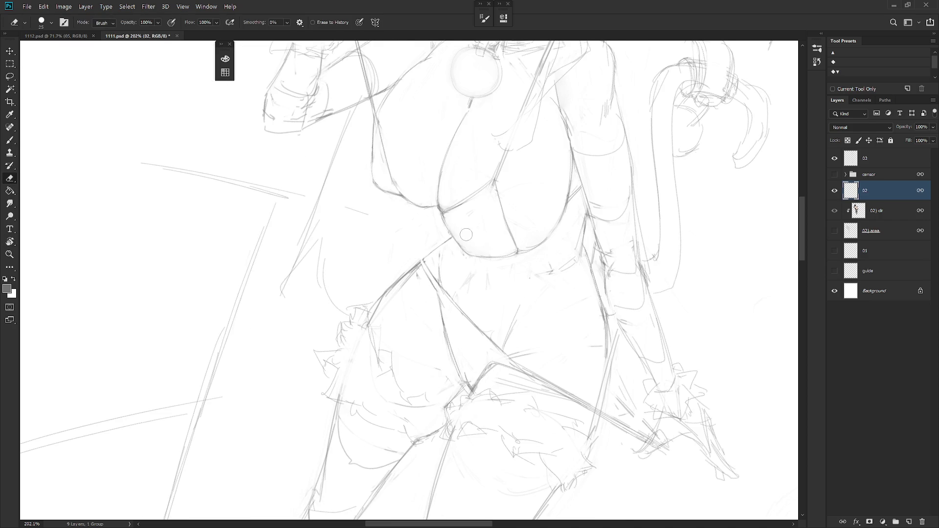
{"action": "left_click_drag", "start_coordinate": [464, 234], "coordinate": [505, 255]}
{"action": "mouse_move", "coordinate": [566, 294]}
{"action": "left_mouse_down"}
{"action": "mouse_move", "coordinate": [483, 314]}
{"action": "mouse_move", "coordinate": [437, 229]}
{"action": "mouse_move", "coordinate": [491, 264]}
{"action": "left_mouse_up"}
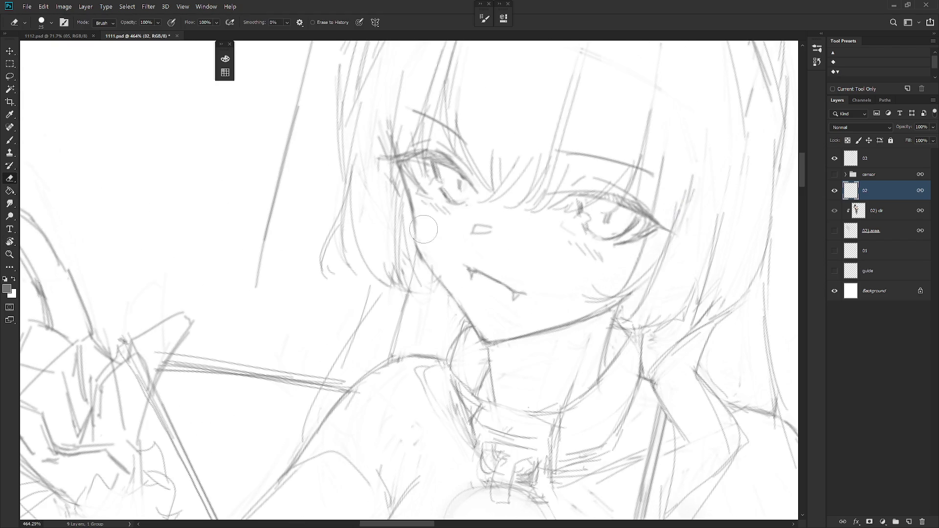
- Lighten faint jaw strokes, then draw and redraw a darker cheek and jawline line
{"action": "mouse_move", "coordinate": [421, 225]}
{"action": "left_mouse_down"}
{"action": "mouse_move", "coordinate": [425, 236]}
{"action": "mouse_move", "coordinate": [413, 231]}
{"action": "mouse_move", "coordinate": [452, 295]}
{"action": "left_mouse_up"}
{"action": "scroll", "coordinate": [489, 293], "scroll_direction": "up", "scroll_amount": 2}
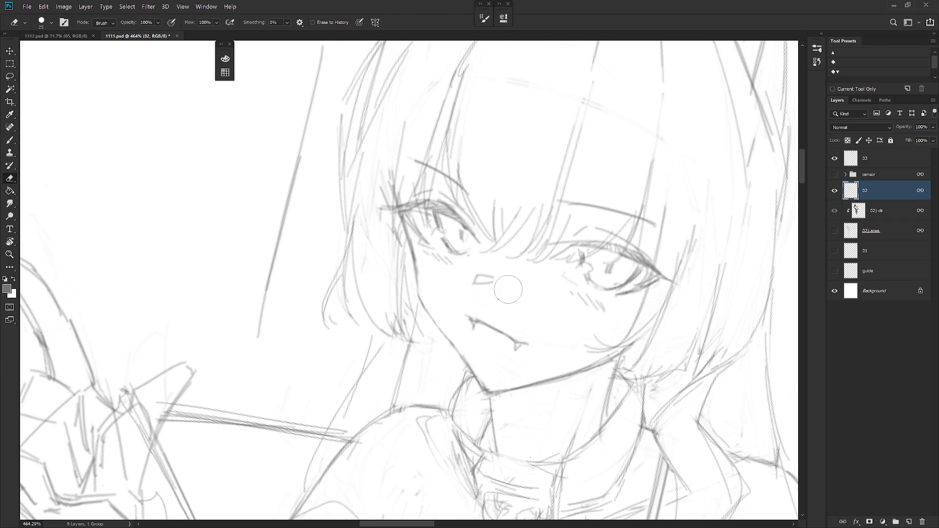
{"action": "key", "text": "b"}
{"action": "mouse_move", "coordinate": [409, 244]}
{"action": "left_mouse_down"}
{"action": "mouse_move", "coordinate": [422, 303]}
{"action": "mouse_move", "coordinate": [456, 350]}
{"action": "left_mouse_up"}
{"action": "key", "text": "ctrl+z"}
{"action": "mouse_move", "coordinate": [405, 228]}
{"action": "left_mouse_down"}
{"action": "mouse_move", "coordinate": [422, 306]}
{"action": "mouse_move", "coordinate": [458, 355]}
{"action": "left_mouse_up"}
- Soften part of the dark jawline stroke with the eraser
{"action": "key", "text": "e"}
{"action": "mouse_move", "coordinate": [423, 279]}
{"action": "left_mouse_down"}
{"action": "mouse_move", "coordinate": [438, 325]}
{"action": "mouse_move", "coordinate": [483, 379]}
{"action": "left_mouse_up"}
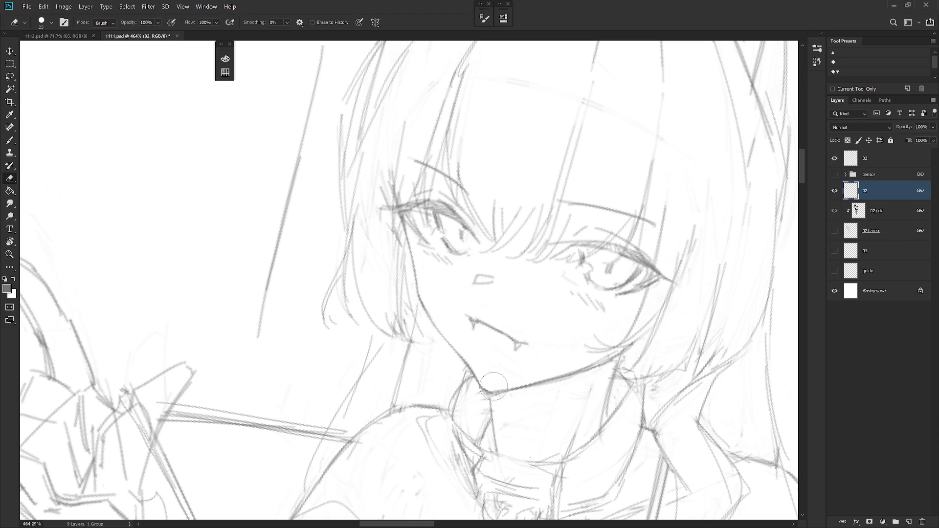
{"action": "key", "text": "4"}
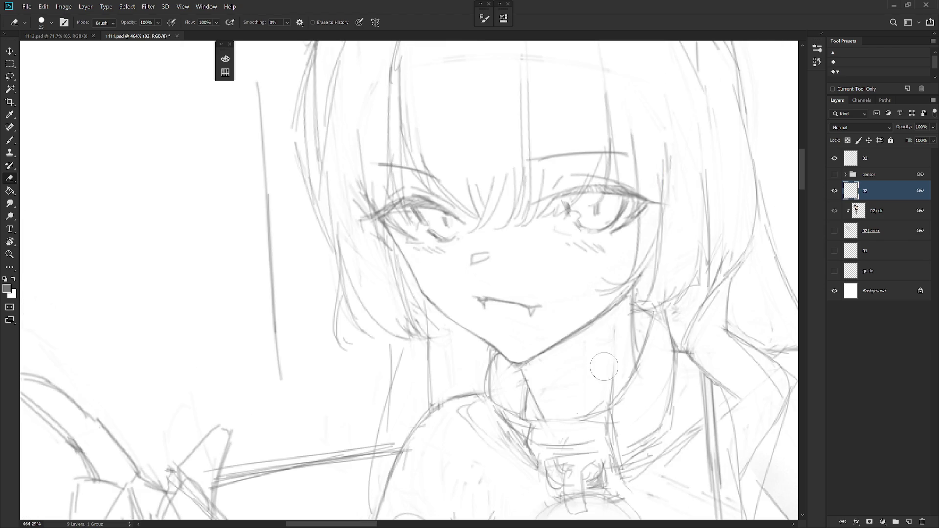
{"action": "scroll", "coordinate": [577, 377], "scroll_direction": "down", "scroll_amount": 4}
{"action": "scroll", "coordinate": [547, 370], "scroll_direction": "up", "scroll_amount": 1}
{"action": "scroll", "coordinate": [528, 364], "scroll_direction": "up", "scroll_amount": 1}
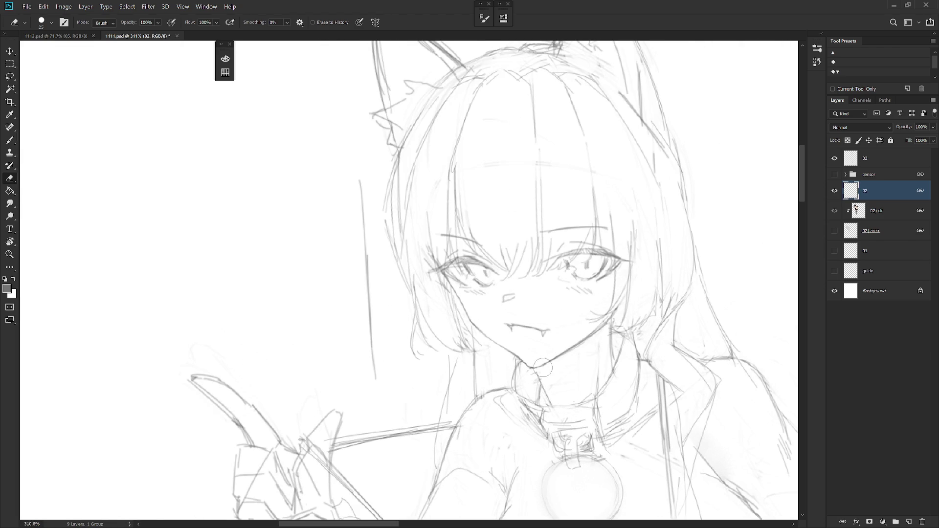
{"action": "key", "text": "b"}
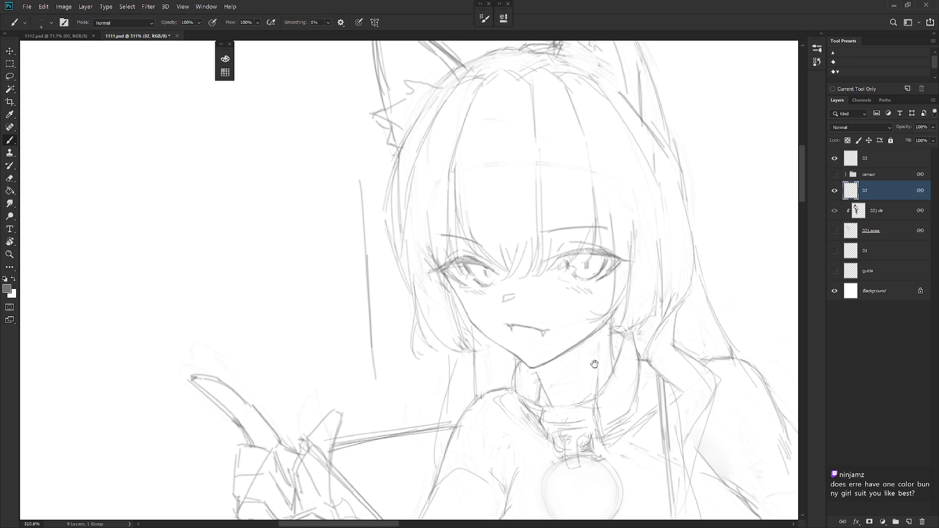
- Redraw and erase the chin and jawline strokes on layer 02 with the face in view
{"action": "left_click_drag", "start_coordinate": [568, 351], "coordinate": [498, 376]}
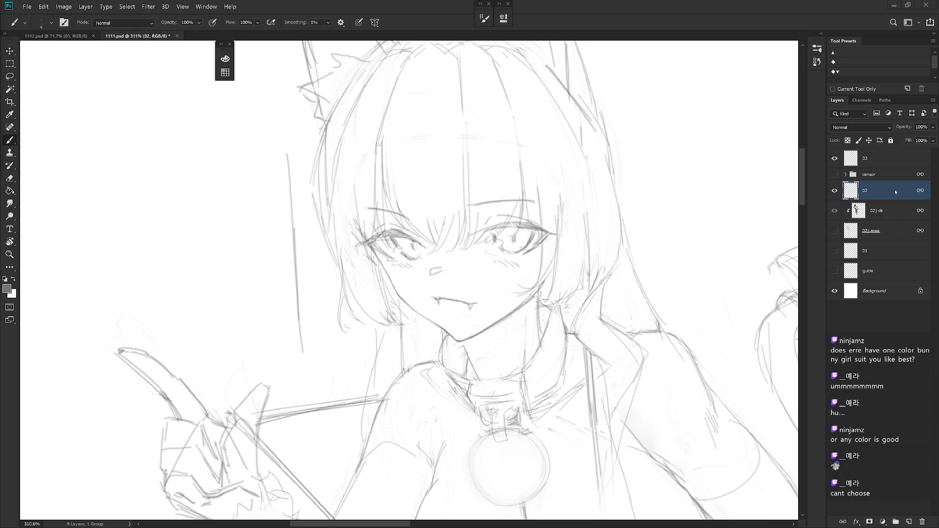
{"action": "left_click_drag", "start_coordinate": [620, 316], "coordinate": [487, 319]}
{"action": "key", "text": "e"}
{"action": "mouse_move", "coordinate": [507, 313]}
{"action": "left_mouse_down"}
{"action": "mouse_move", "coordinate": [491, 357]}
{"action": "mouse_move", "coordinate": [477, 196]}
{"action": "left_mouse_up"}
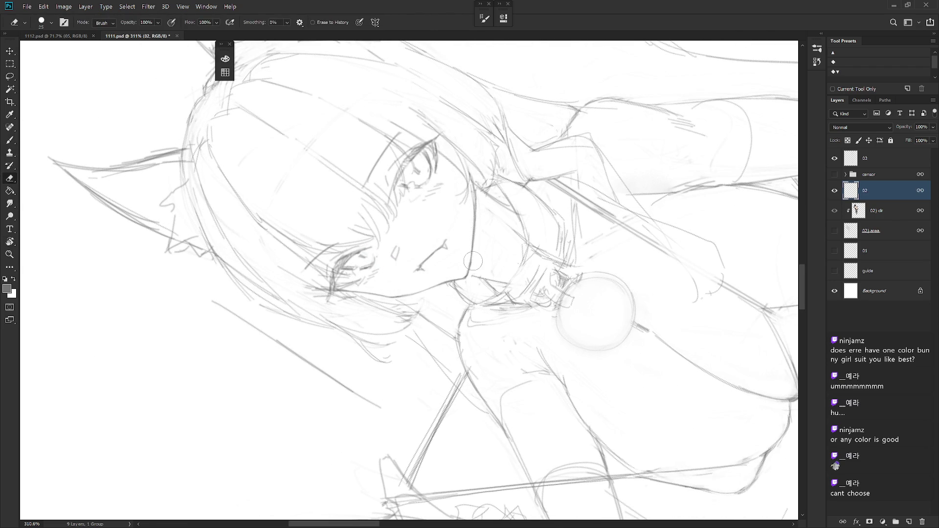
{"action": "mouse_move", "coordinate": [471, 277]}
{"action": "left_mouse_down"}
{"action": "mouse_move", "coordinate": [473, 428]}
{"action": "mouse_move", "coordinate": [566, 282]}
{"action": "mouse_move", "coordinate": [563, 318]}
{"action": "left_mouse_up"}
- Alternate brush and eraser on the neck lines, then turn the canvas sideways
{"action": "key", "text": "b"}
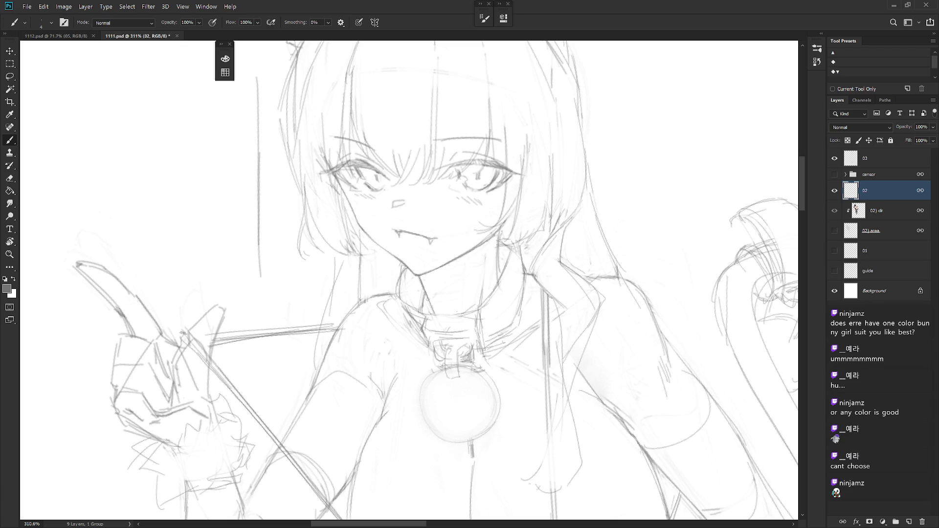
{"action": "key", "text": "e"}
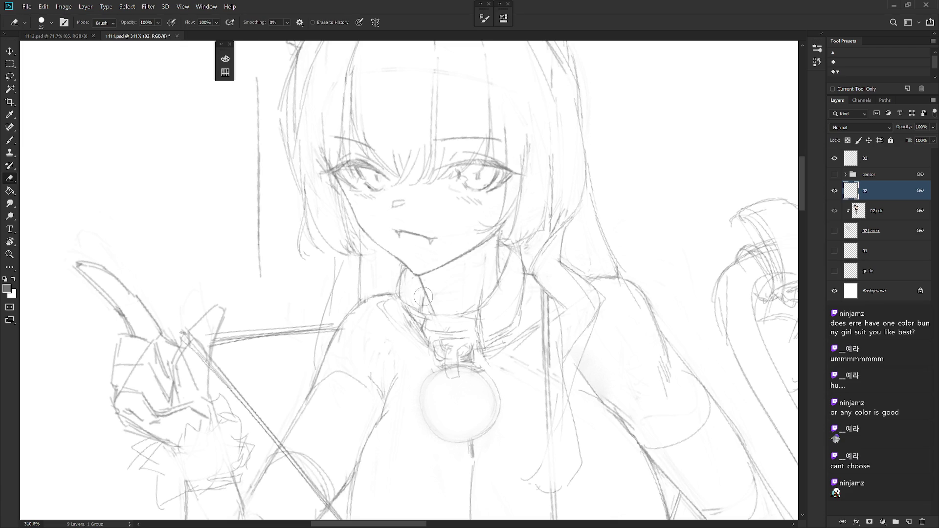
{"action": "key", "text": "b"}
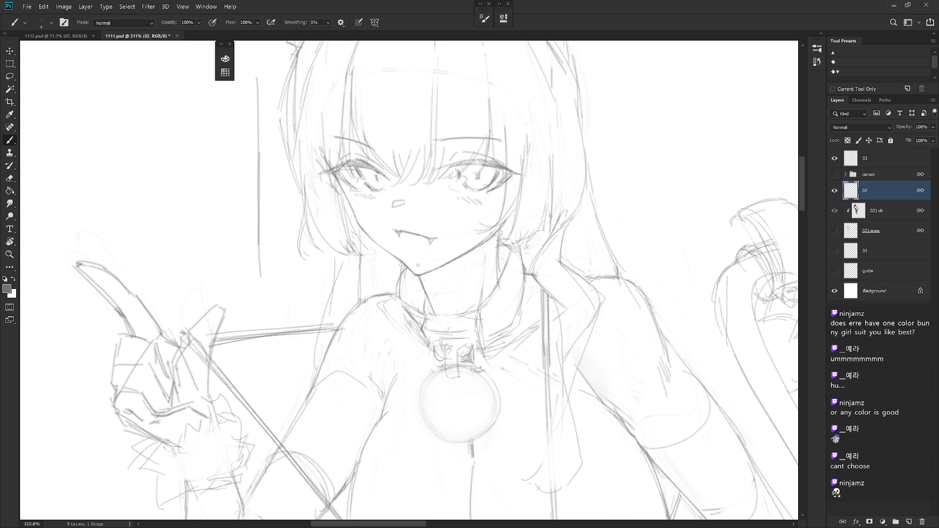
{"action": "key", "text": "e"}
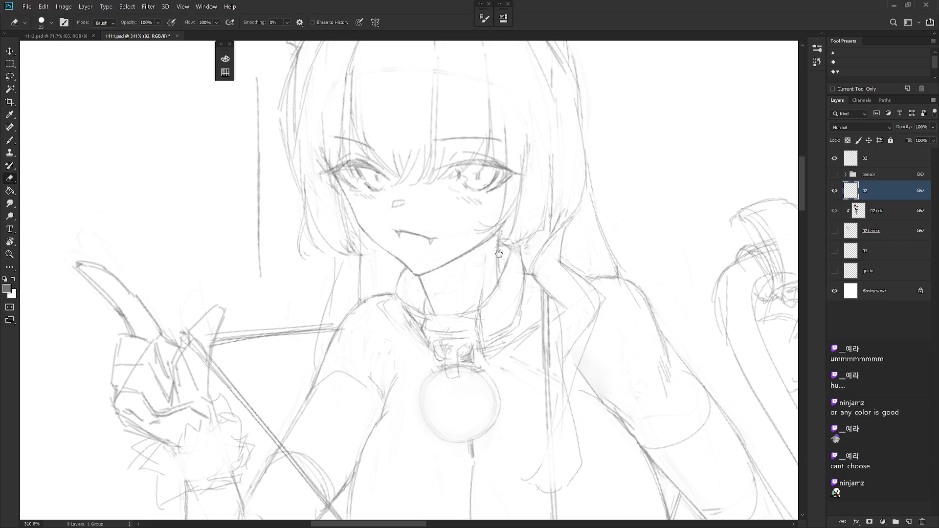
{"action": "key", "text": "r"}
{"action": "mouse_move", "coordinate": [402, 268]}
{"action": "left_mouse_down"}
{"action": "mouse_move", "coordinate": [584, 298]}
{"action": "mouse_move", "coordinate": [379, 455]}
{"action": "left_mouse_up"}
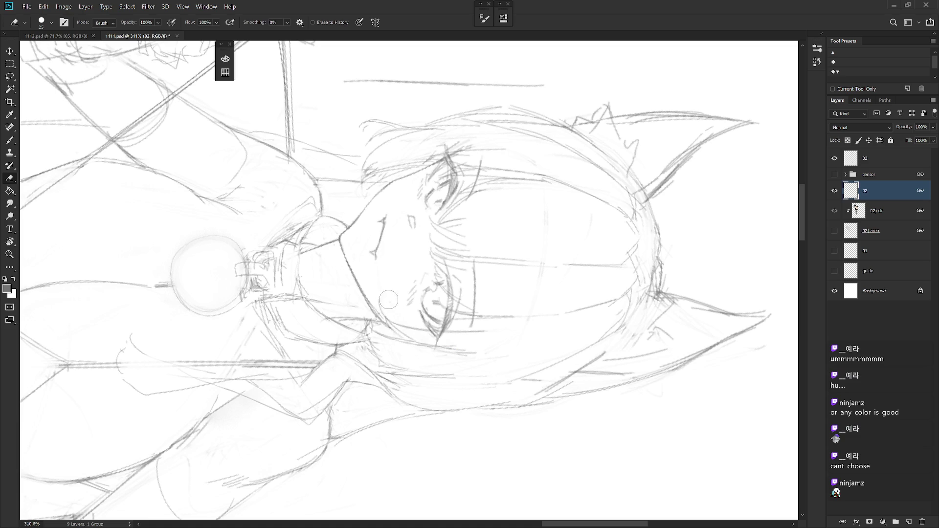
- Touch up the cheek lines with brush and eraser, resetting the view rotation upright
{"action": "key", "text": "b"}
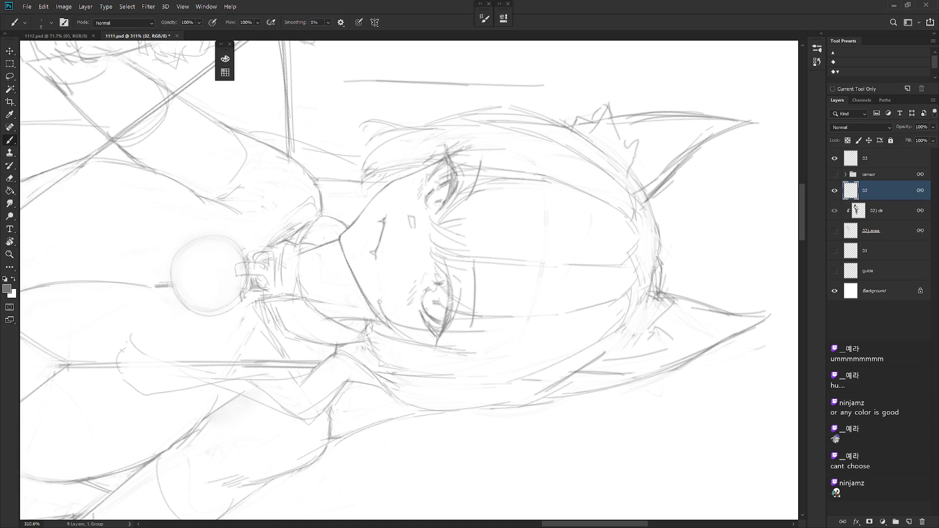
{"action": "key", "text": "e"}
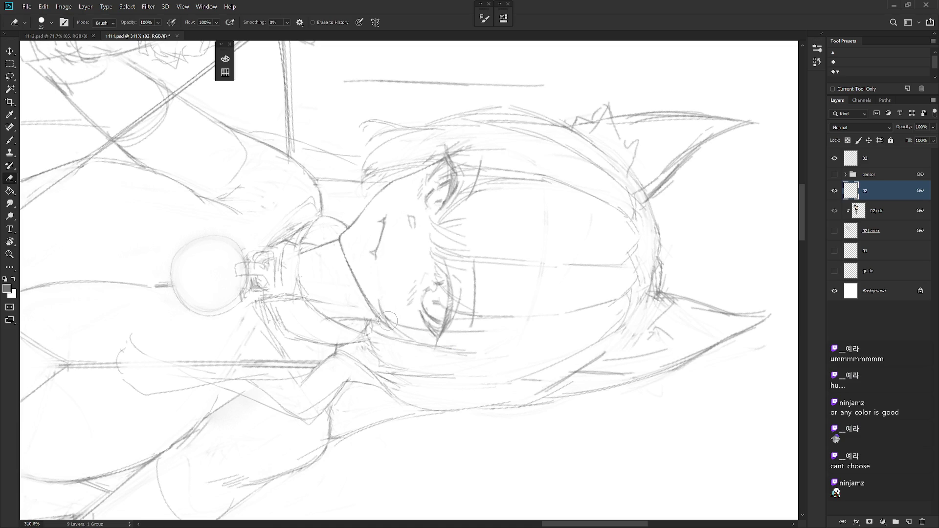
{"action": "mouse_move", "coordinate": [457, 331]}
{"action": "left_mouse_down"}
{"action": "mouse_move", "coordinate": [484, 337]}
{"action": "mouse_move", "coordinate": [456, 259]}
{"action": "left_mouse_up"}
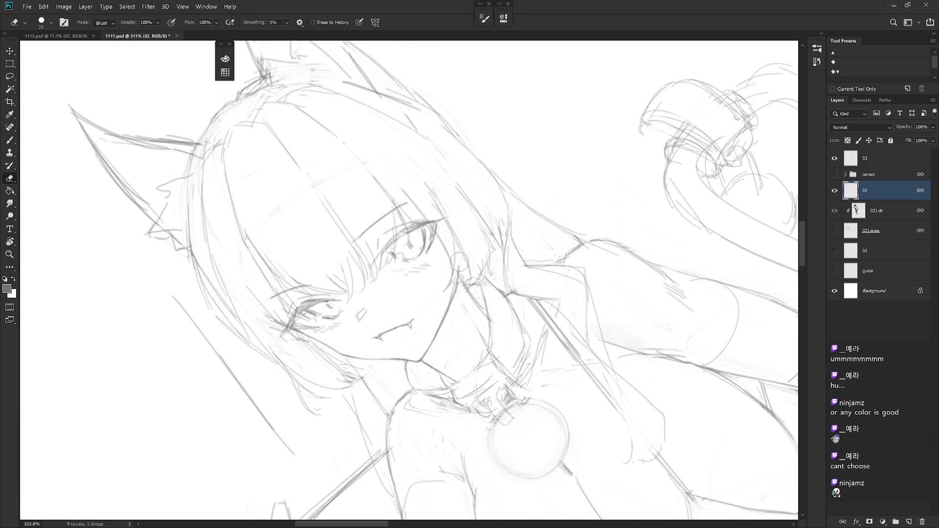
{"action": "key", "text": "b"}
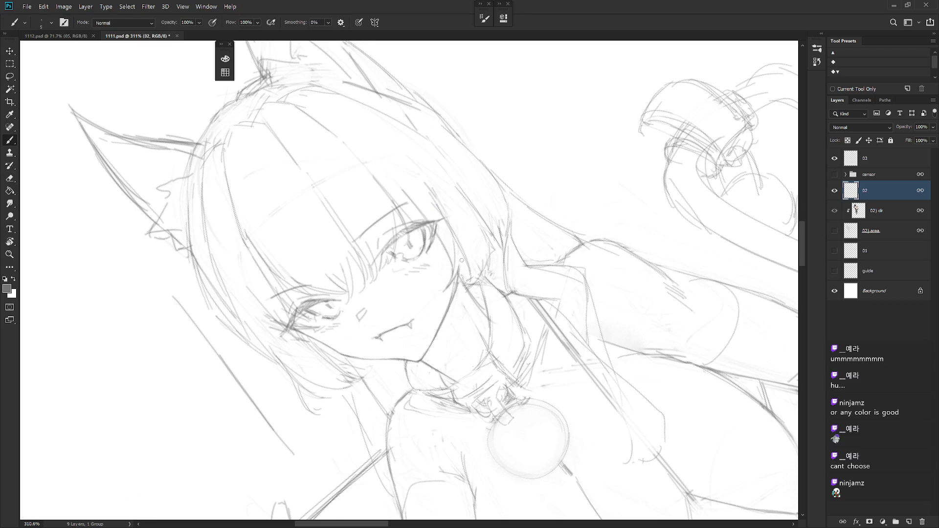
{"action": "key", "text": "ctrl+0"}
{"action": "scroll", "coordinate": [499, 351], "scroll_direction": "up", "scroll_amount": 3}
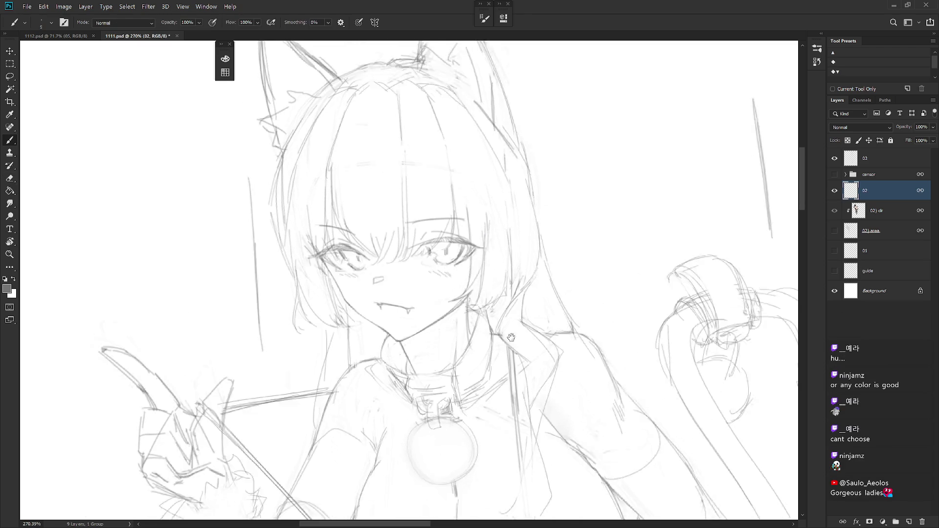
{"action": "left_click_drag", "start_coordinate": [498, 351], "coordinate": [478, 222]}
- Refine the neck and collar lines, alternating brush and eraser at several view angles
{"action": "key", "text": "e"}
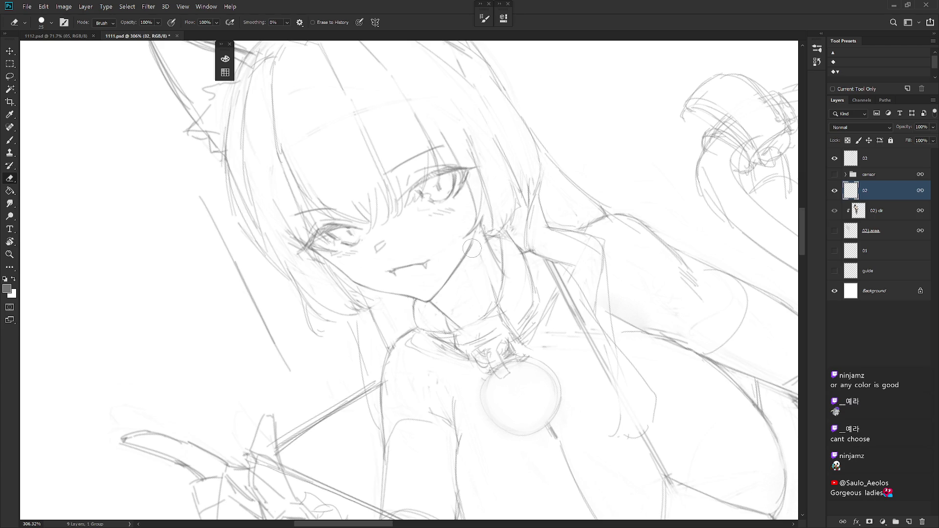
{"action": "key", "text": "b"}
{"action": "key", "text": "e"}
{"action": "left_click_drag", "start_coordinate": [482, 288], "coordinate": [518, 298]}
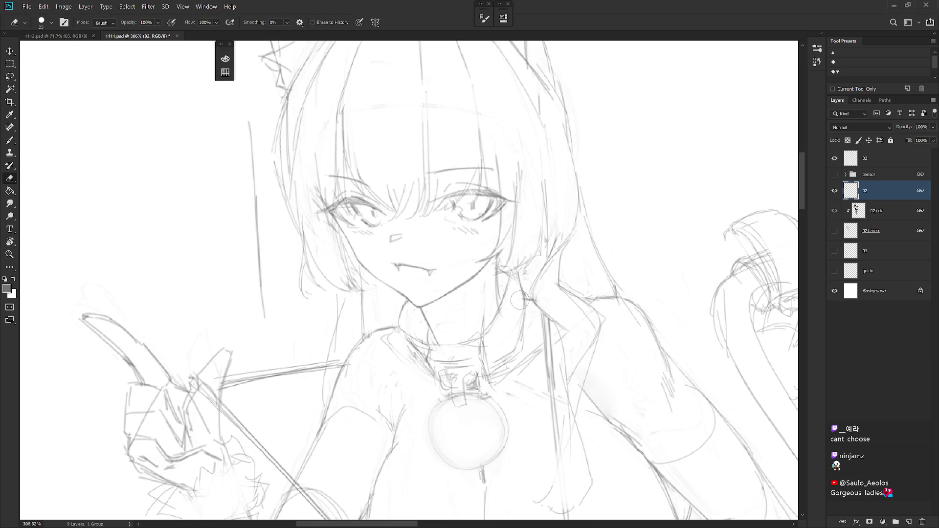
{"action": "key", "text": "b"}
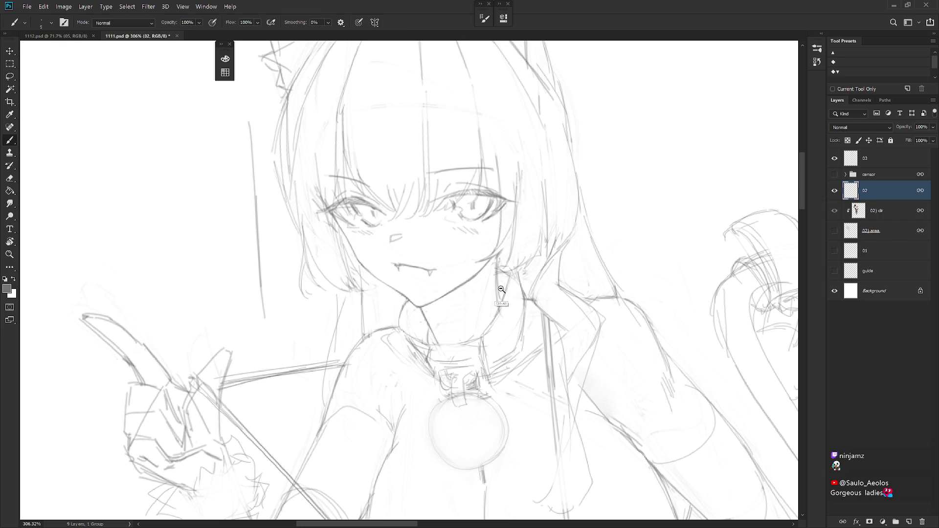
{"action": "left_click_drag", "start_coordinate": [494, 257], "coordinate": [437, 321]}
{"action": "key", "text": "e"}
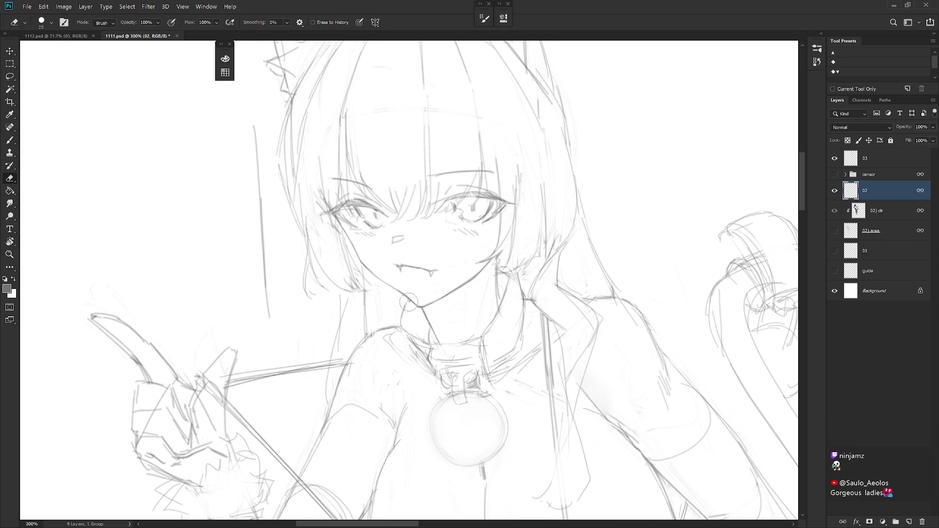
{"action": "key", "text": "b"}
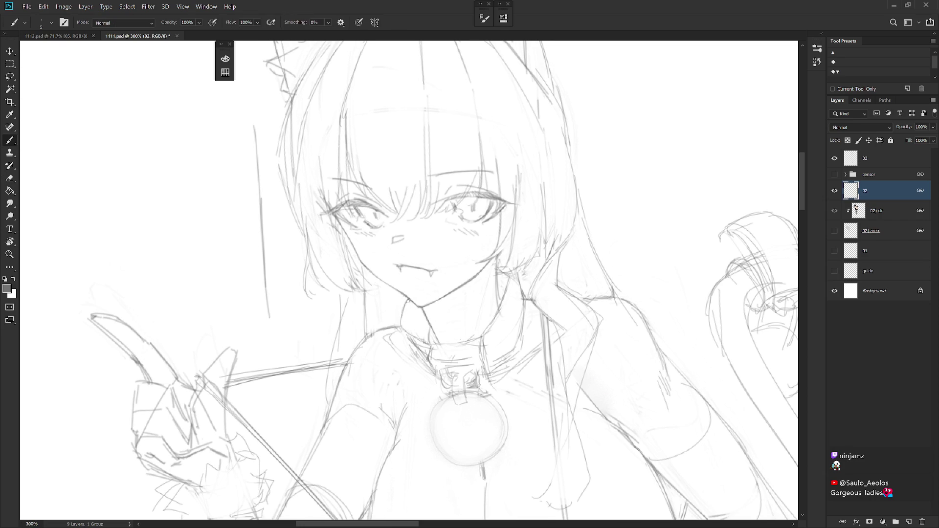
{"action": "scroll", "coordinate": [428, 317], "scroll_direction": "down", "scroll_amount": 2}
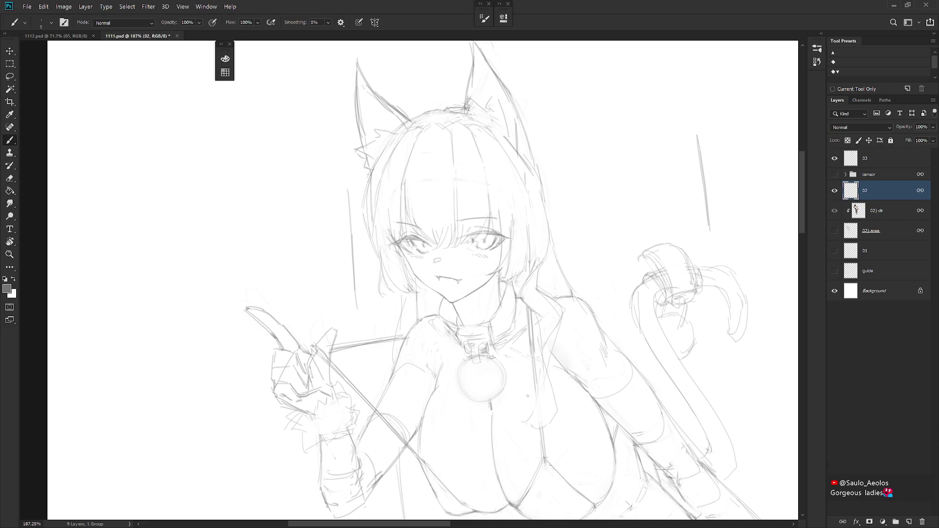
- Erase part of the long hair strand left of the cat girl's face
{"action": "scroll", "coordinate": [528, 395], "scroll_direction": "up", "scroll_amount": 1}
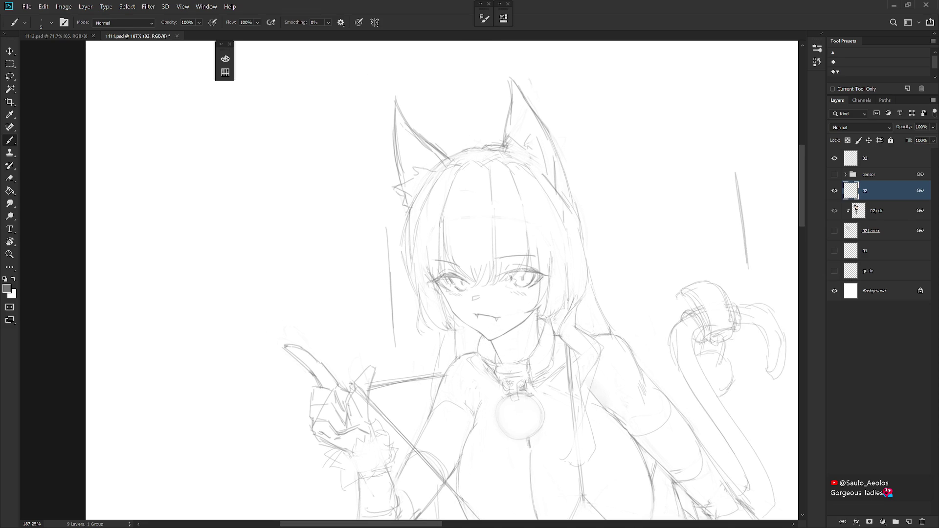
{"action": "scroll", "coordinate": [459, 323], "scroll_direction": "up", "scroll_amount": 1}
{"action": "key", "text": "e"}
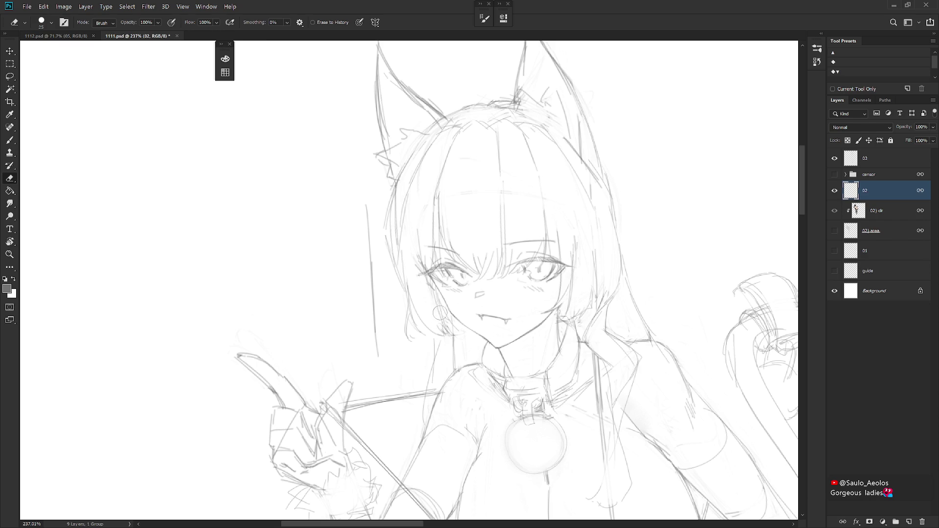
{"action": "left_click_drag", "start_coordinate": [407, 278], "coordinate": [412, 320]}
{"action": "key", "text": "b"}
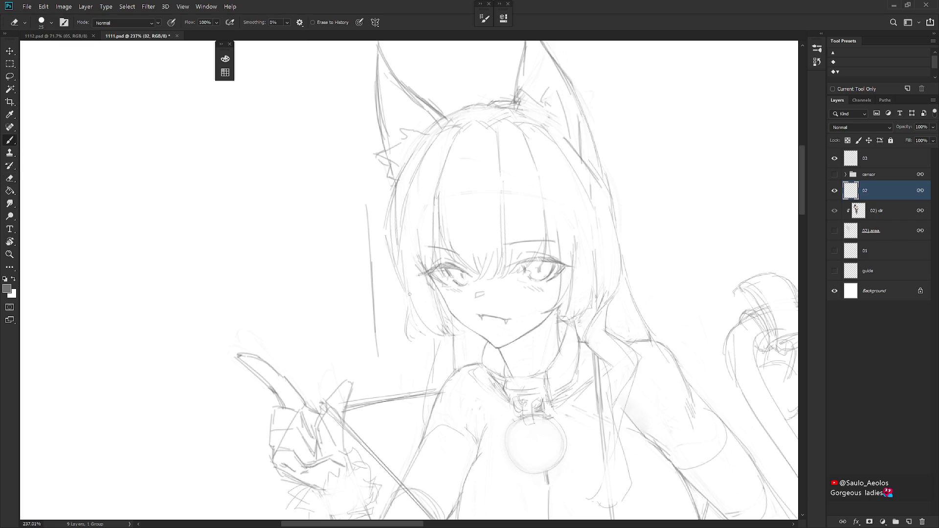
{"action": "left_click_drag", "start_coordinate": [417, 328], "coordinate": [404, 297]}
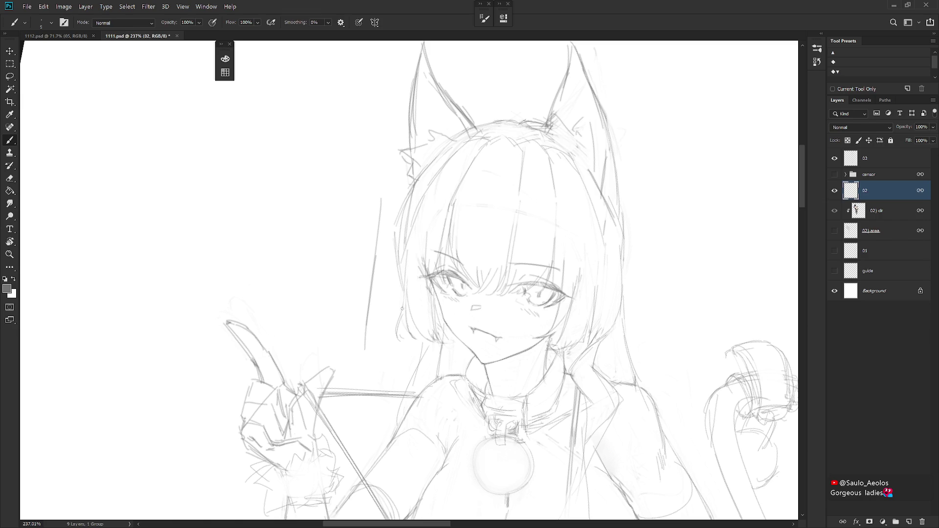
- Undo the faint stroke and redraw a short line along the left hair strand
{"action": "key", "text": "ctrl+z"}
{"action": "left_click_drag", "start_coordinate": [397, 327], "coordinate": [398, 341]}
{"action": "key", "text": "e"}
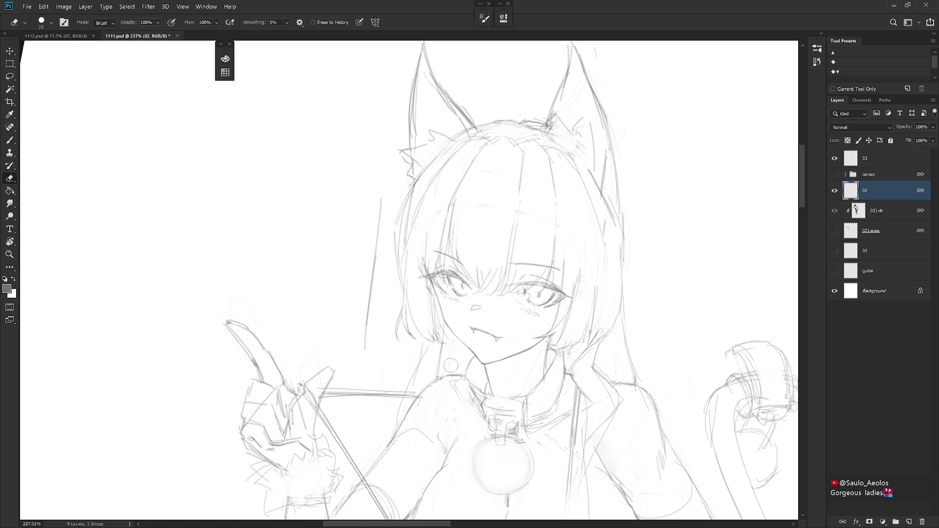
{"action": "scroll", "coordinate": [596, 341], "scroll_direction": "down", "scroll_amount": 1}
{"action": "scroll", "coordinate": [596, 352], "scroll_direction": "down", "scroll_amount": 3}
{"action": "scroll", "coordinate": [592, 367], "scroll_direction": "up", "scroll_amount": 1}
{"action": "scroll", "coordinate": [620, 226], "scroll_direction": "up", "scroll_amount": 2}
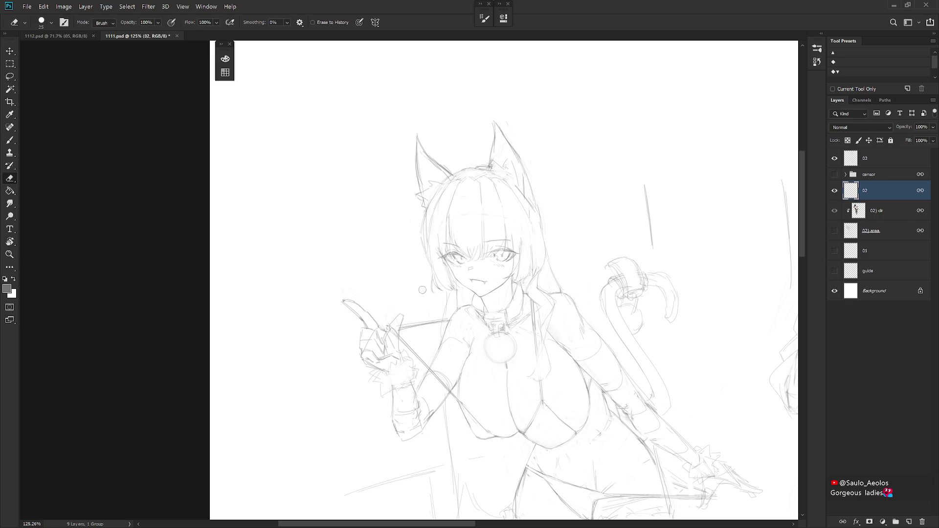
{"action": "left_click_drag", "start_coordinate": [598, 360], "coordinate": [586, 382]}
{"action": "scroll", "coordinate": [586, 382], "scroll_direction": "down", "scroll_amount": 3}
{"action": "scroll", "coordinate": [564, 324], "scroll_direction": "up", "scroll_amount": 1}
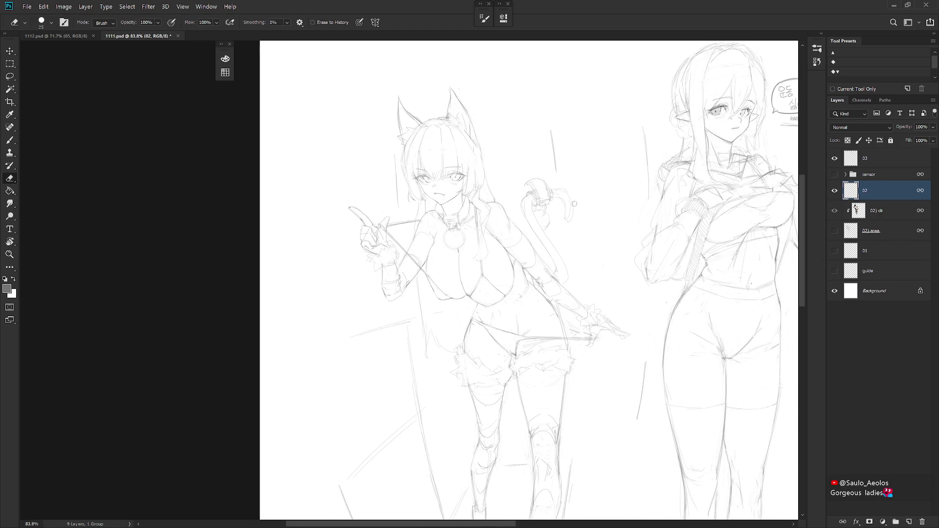
{"action": "mouse_move", "coordinate": [563, 324]}
{"action": "left_mouse_down"}
{"action": "mouse_move", "coordinate": [543, 221]}
{"action": "mouse_move", "coordinate": [565, 326]}
{"action": "left_mouse_up"}
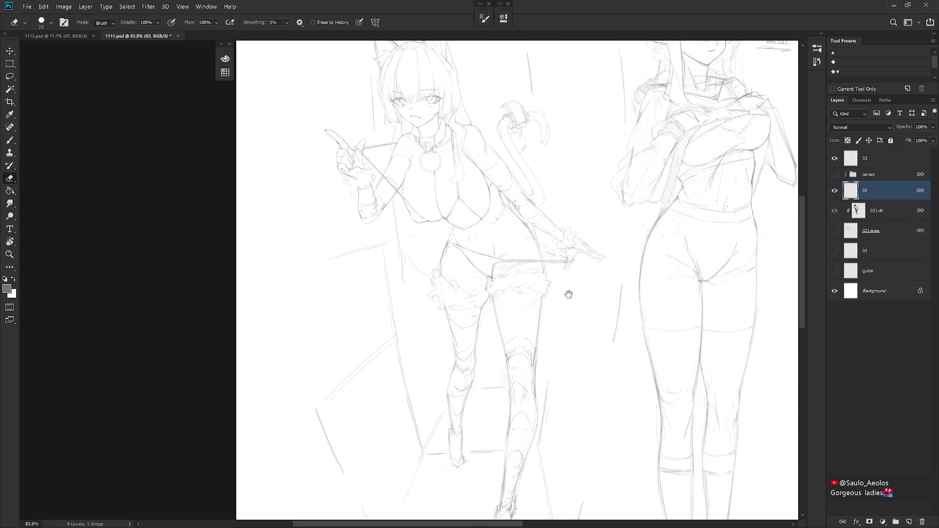
{"action": "scroll", "coordinate": [413, 244], "scroll_direction": "up", "scroll_amount": 1}
{"action": "scroll", "coordinate": [414, 234], "scroll_direction": "up", "scroll_amount": 1}
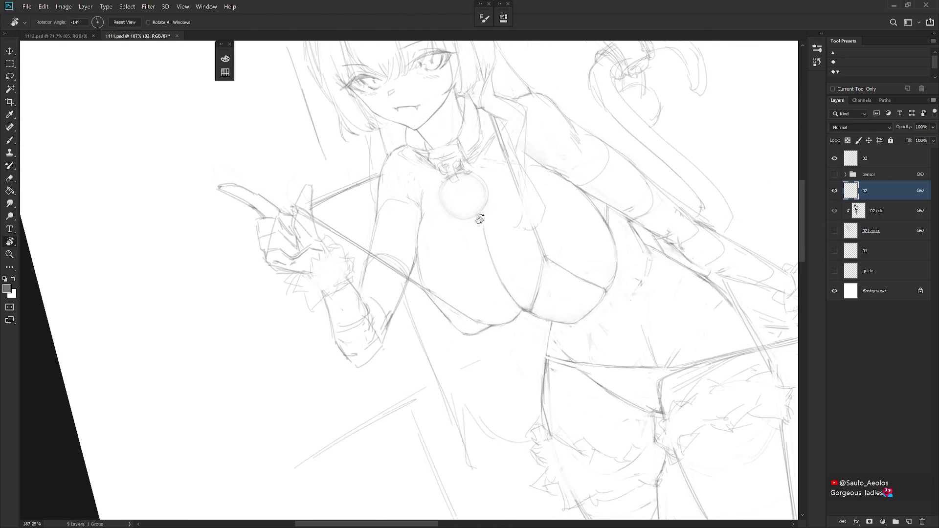
{"action": "scroll", "coordinate": [413, 220], "scroll_direction": "up", "scroll_amount": 1}
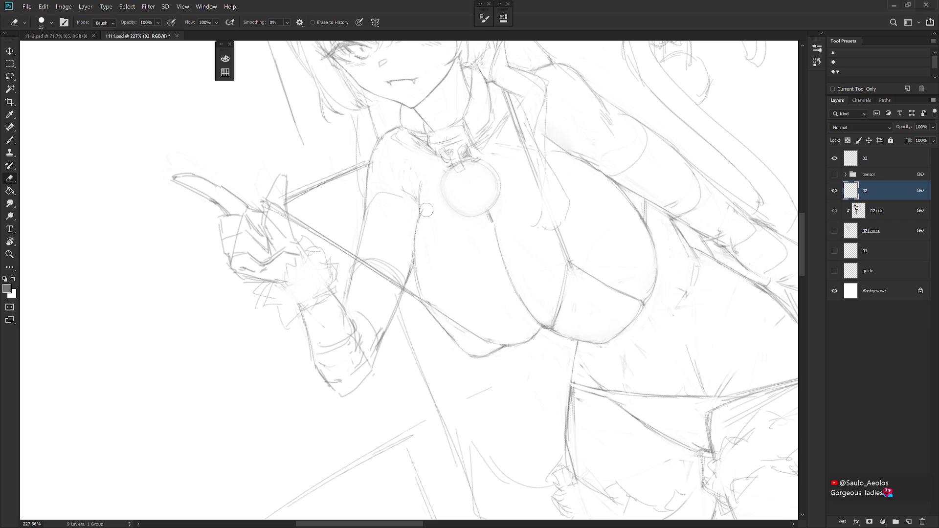
{"action": "key", "text": "b"}
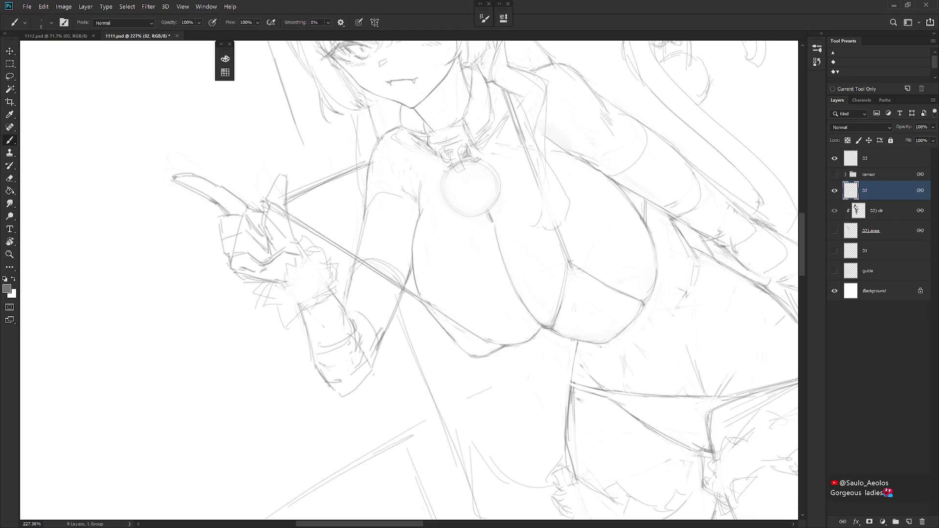
{"action": "key", "text": "r"}
{"action": "left_click_drag", "start_coordinate": [422, 301], "coordinate": [531, 398]}
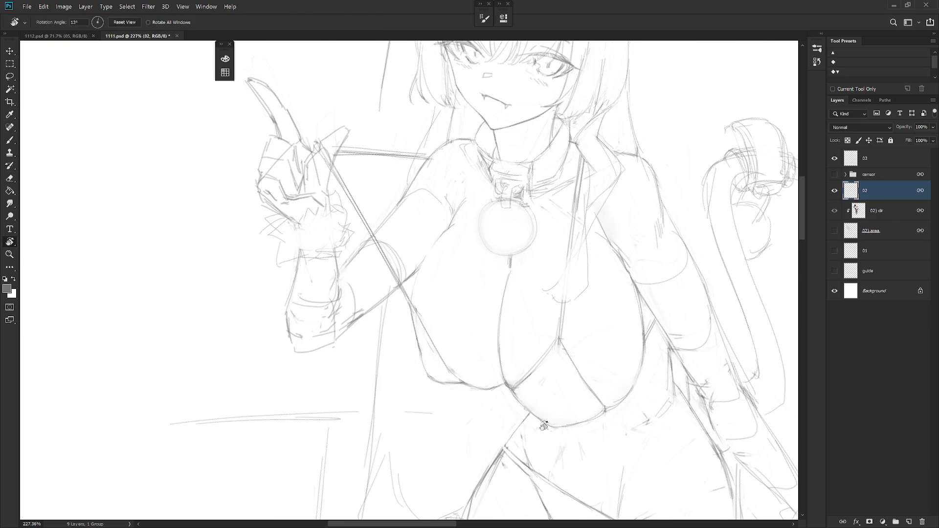
{"action": "key", "text": "Escape"}
{"action": "right_click", "coordinate": [562, 401]}
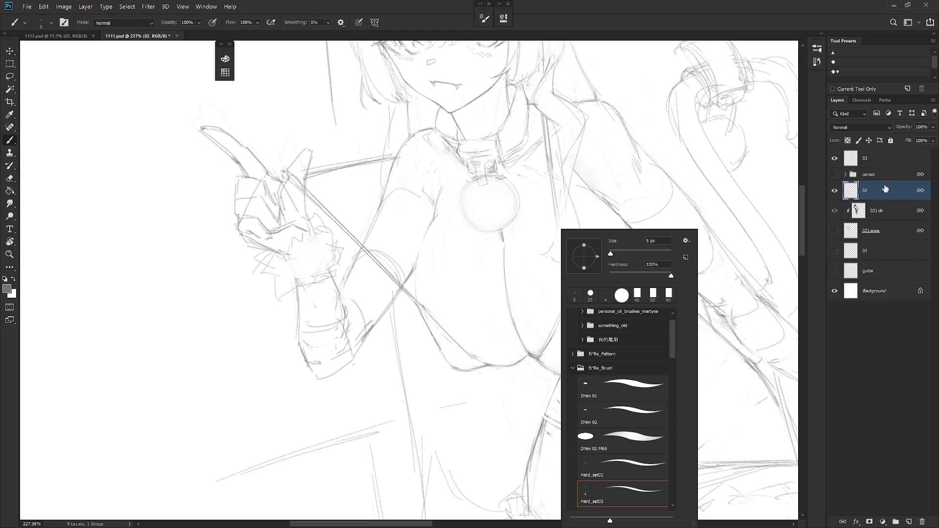
{"action": "key", "text": "Escape"}
{"action": "left_click_drag", "start_coordinate": [468, 286], "coordinate": [409, 223]}
{"action": "key", "text": "e"}
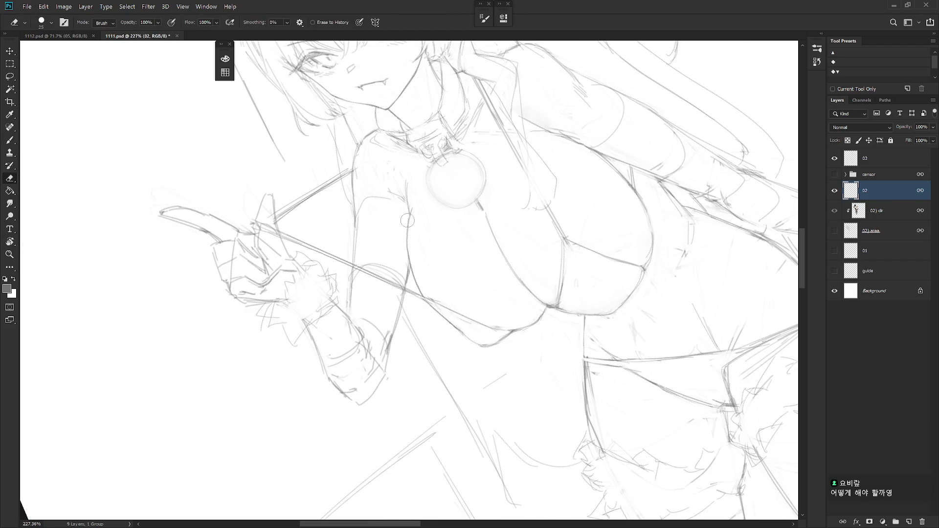
{"action": "key", "text": "b"}
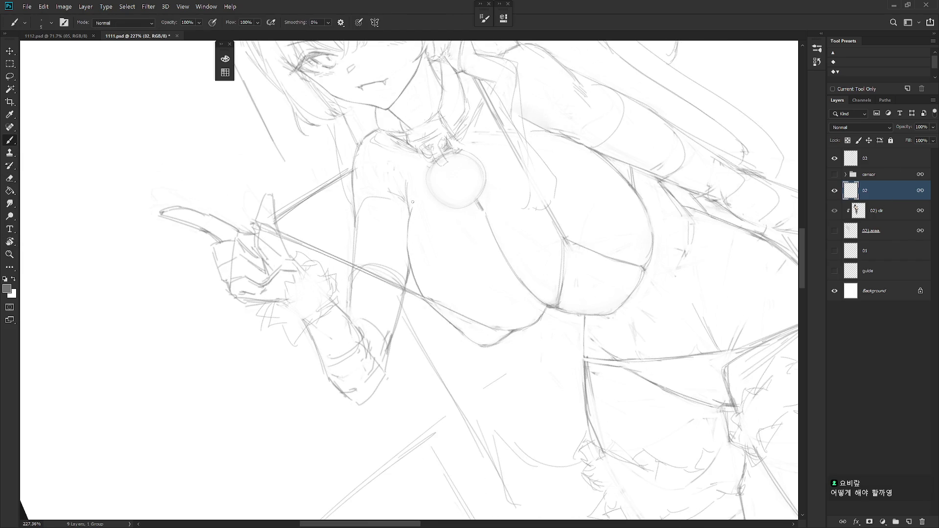
{"action": "key", "text": "e"}
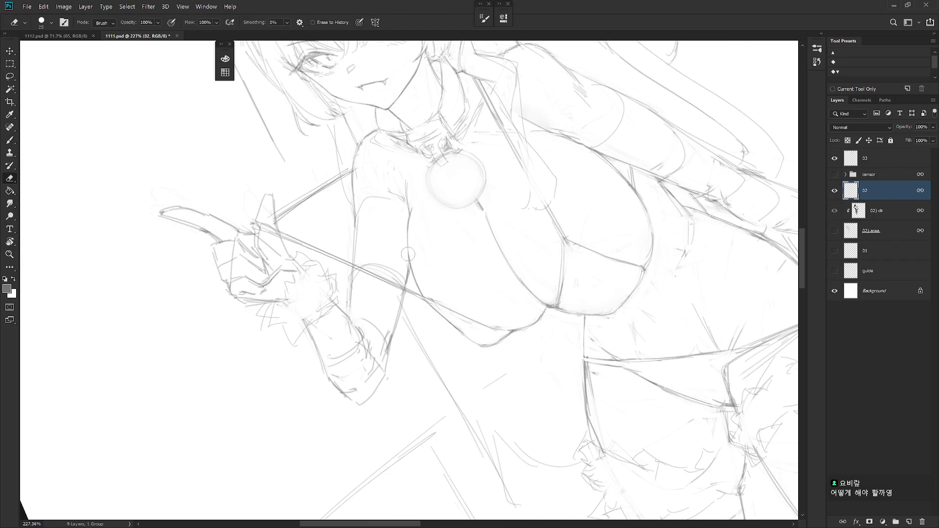
{"action": "key", "text": "b"}
{"action": "scroll", "coordinate": [444, 303], "scroll_direction": "down", "scroll_amount": 3}
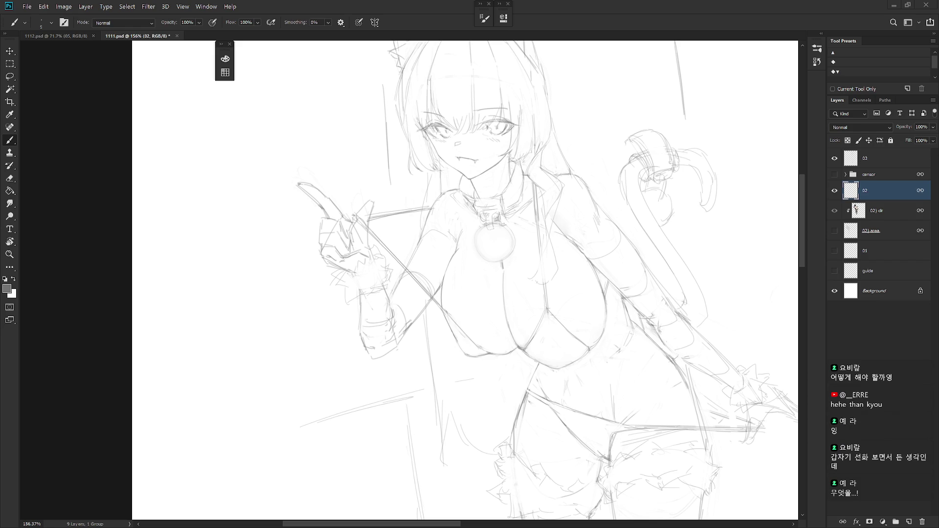
- Erase stray strokes on the chest's left outline, rotating the view counter-clockwise, then upright
{"action": "scroll", "coordinate": [425, 251], "scroll_direction": "up", "scroll_amount": 3}
{"action": "key", "text": "e"}
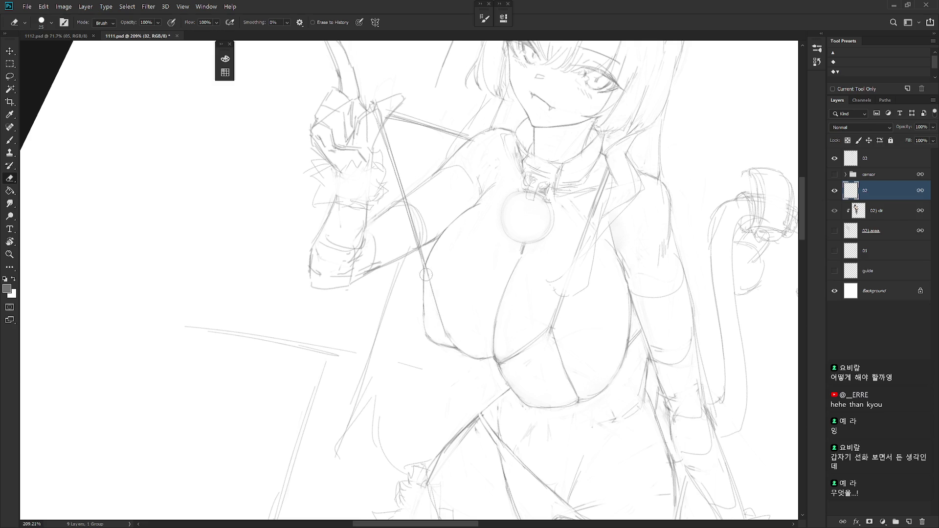
{"action": "key", "text": "b"}
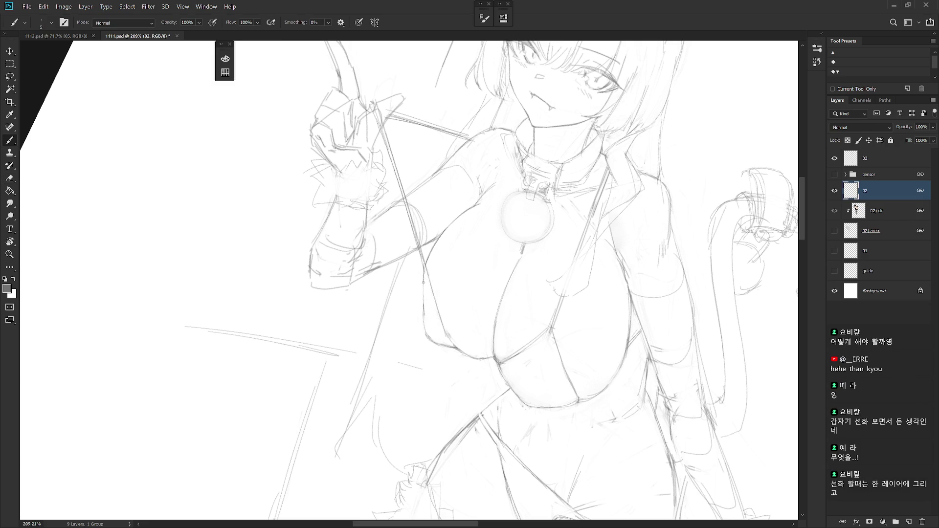
{"action": "key", "text": "e"}
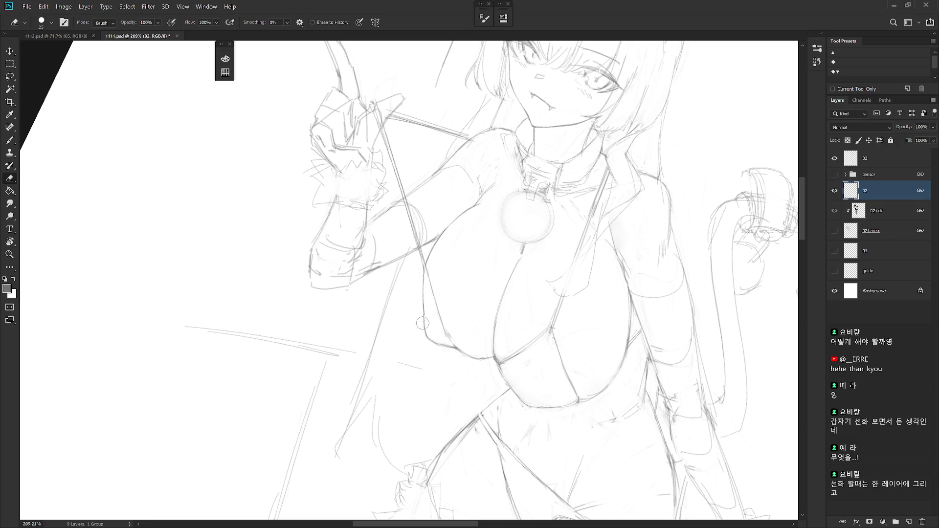
{"action": "mouse_move", "coordinate": [568, 363]}
{"action": "left_mouse_down"}
{"action": "mouse_move", "coordinate": [554, 320]}
{"action": "mouse_move", "coordinate": [507, 421]}
{"action": "mouse_move", "coordinate": [507, 367]}
{"action": "left_mouse_up"}
{"action": "key", "text": "r"}
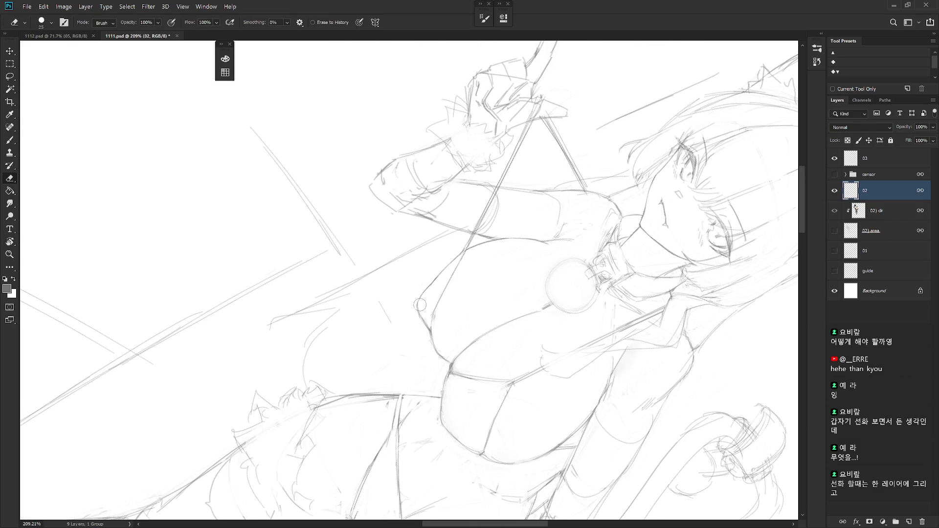
{"action": "left_click_drag", "start_coordinate": [416, 301], "coordinate": [429, 327]}
{"action": "key", "text": "b"}
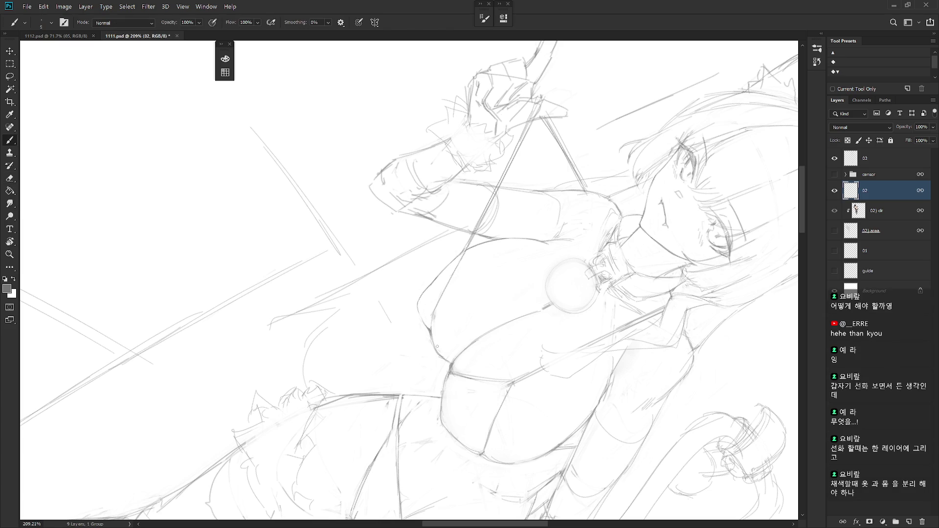
{"action": "key", "text": "e"}
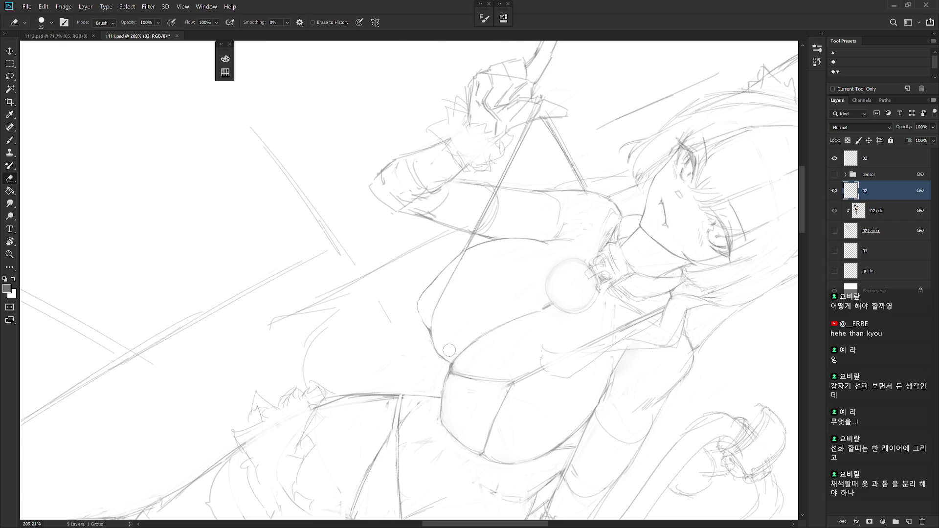
{"action": "key", "text": "Escape"}
{"action": "scroll", "coordinate": [545, 377], "scroll_direction": "down", "scroll_amount": 5}
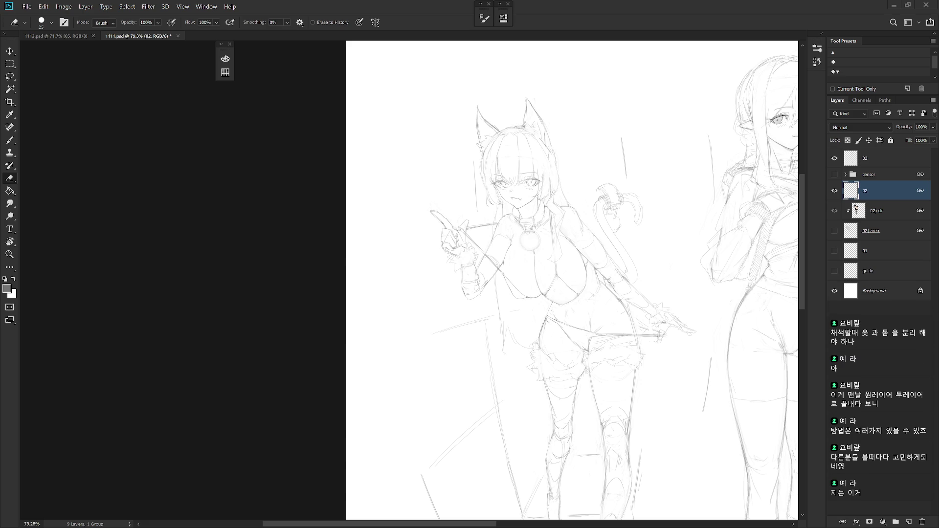
{"action": "scroll", "coordinate": [489, 242], "scroll_direction": "up", "scroll_amount": 5}
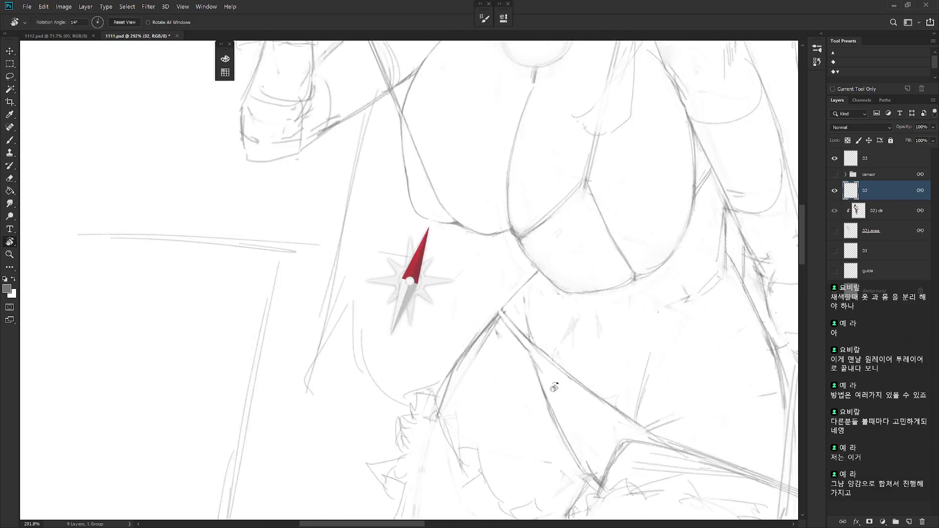
{"action": "left_click_drag", "start_coordinate": [409, 262], "coordinate": [440, 235]}
{"action": "left_click_drag", "start_coordinate": [489, 211], "coordinate": [489, 242]}
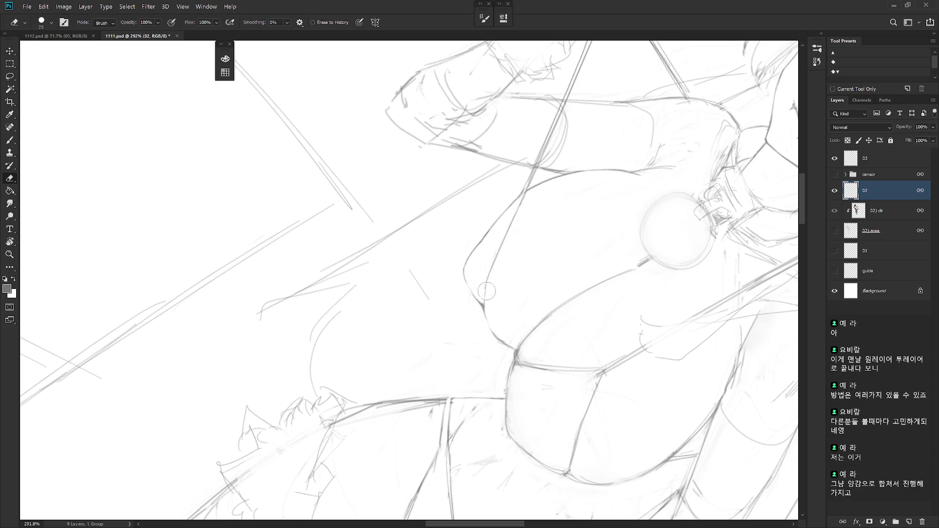
{"action": "key", "text": "b"}
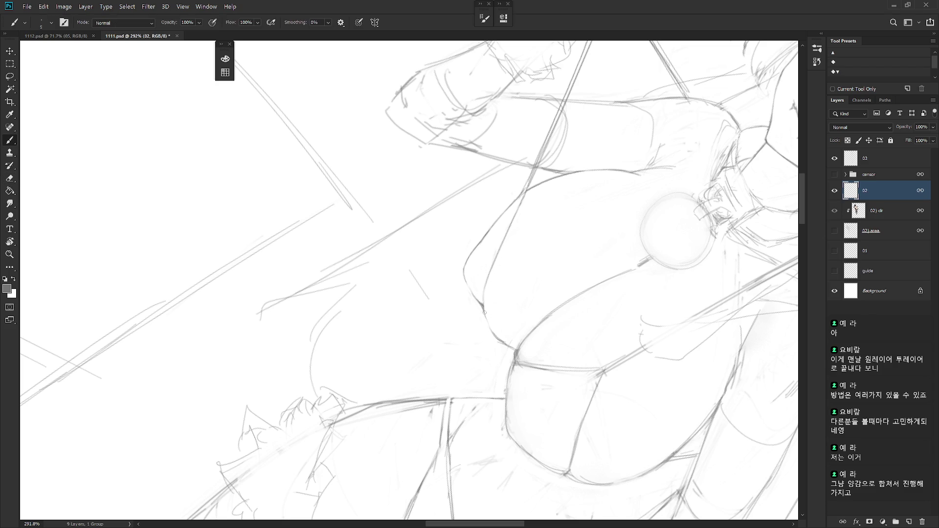
{"action": "key", "text": "e"}
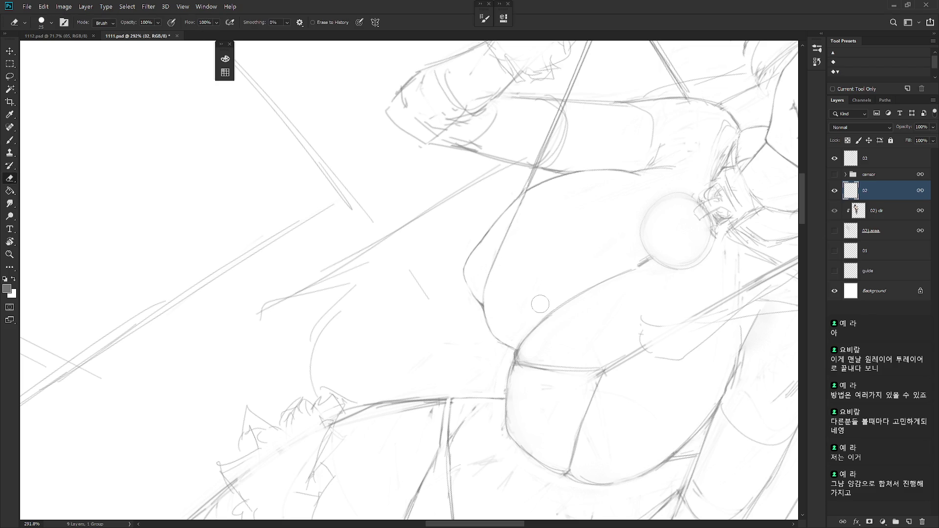
{"action": "mouse_move", "coordinate": [499, 291]}
{"action": "left_mouse_down"}
{"action": "mouse_move", "coordinate": [503, 270]}
{"action": "mouse_move", "coordinate": [476, 289]}
{"action": "left_mouse_up"}
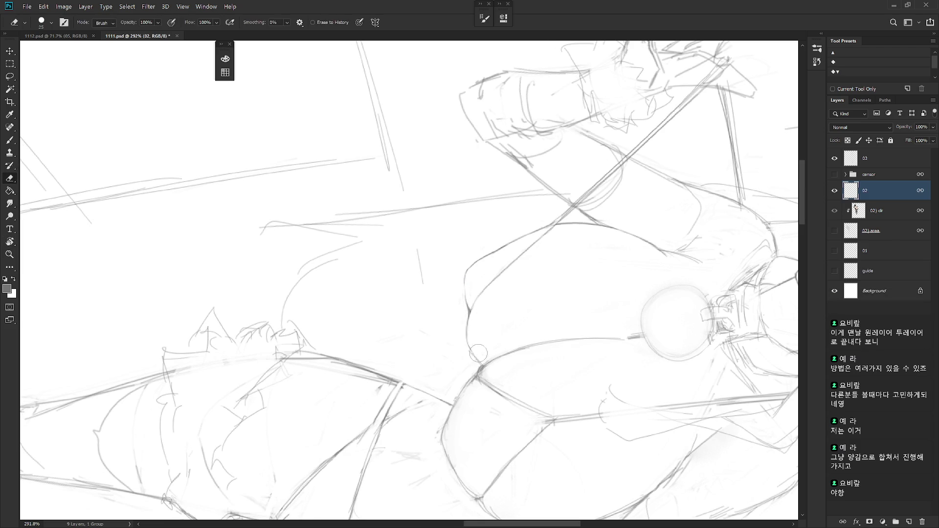
{"action": "key", "text": "b"}
{"action": "key", "text": "e"}
{"action": "left_click_drag", "start_coordinate": [478, 359], "coordinate": [510, 468]}
{"action": "scroll", "coordinate": [510, 468], "scroll_direction": "down", "scroll_amount": 2}
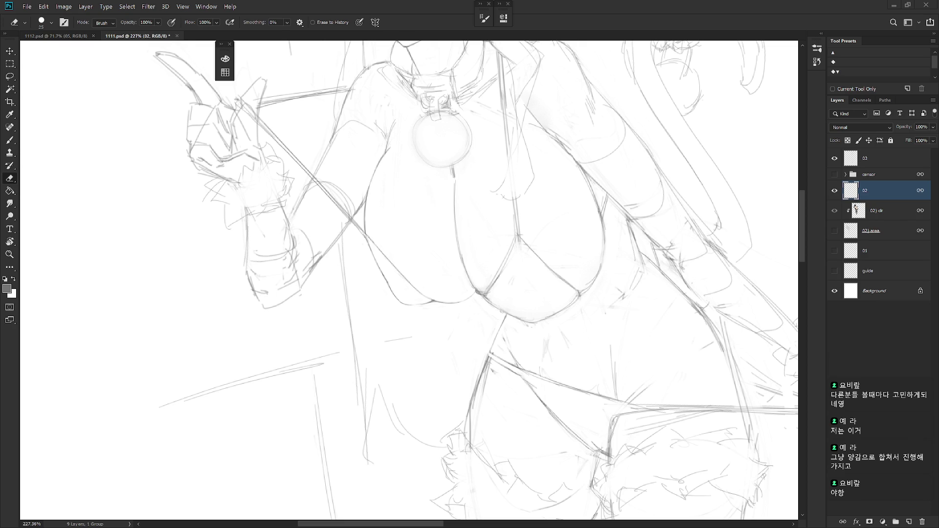
- Fade the central chest line and erase sketch lines at the bottom of the chest
{"action": "scroll", "coordinate": [437, 223], "scroll_direction": "up", "scroll_amount": 2}
{"action": "mouse_move", "coordinate": [423, 183]}
{"action": "left_mouse_down"}
{"action": "mouse_move", "coordinate": [423, 241]}
{"action": "mouse_move", "coordinate": [439, 307]}
{"action": "mouse_move", "coordinate": [457, 327]}
{"action": "mouse_move", "coordinate": [451, 318]}
{"action": "left_mouse_up"}
{"action": "key", "text": "b"}
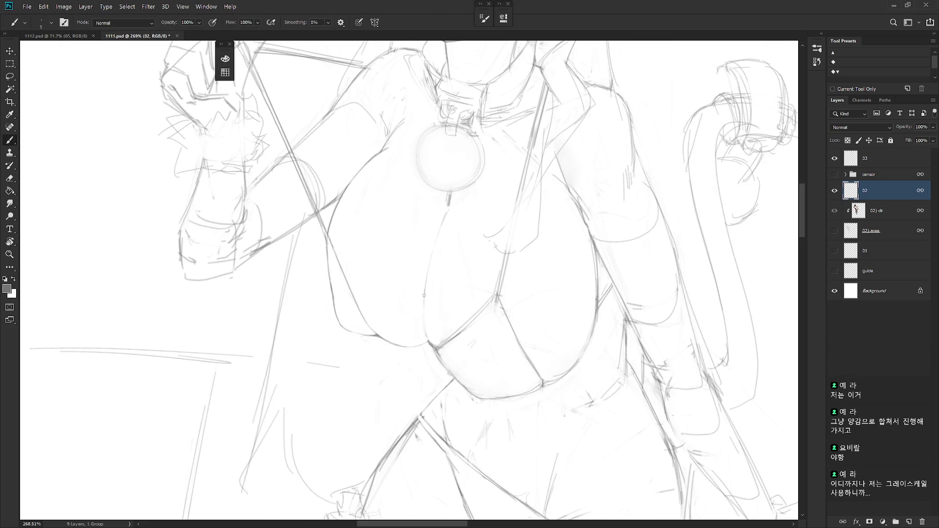
{"action": "key", "text": "e"}
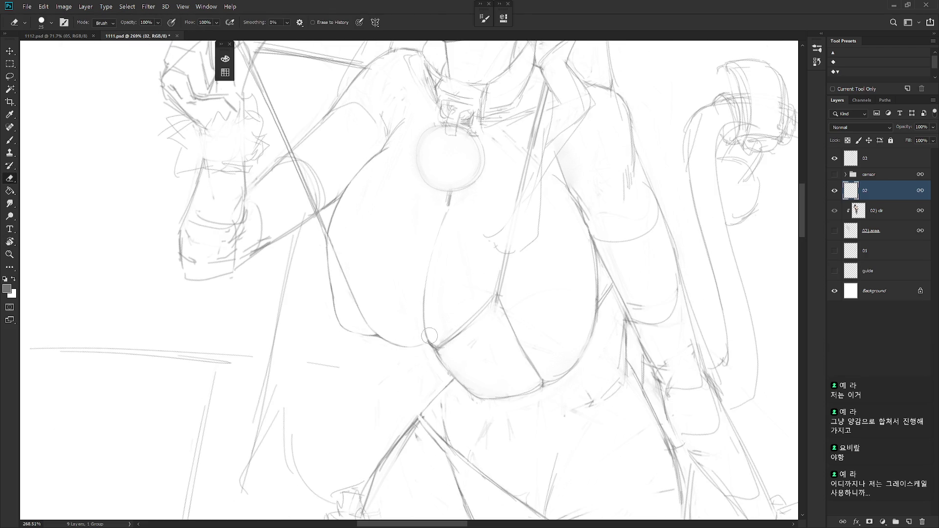
{"action": "mouse_move", "coordinate": [426, 314]}
{"action": "left_mouse_down"}
{"action": "mouse_move", "coordinate": [438, 345]}
{"action": "mouse_move", "coordinate": [474, 228]}
{"action": "left_mouse_up"}
- Erase part of the vertical centre line from a rotated view
{"action": "key", "text": "r"}
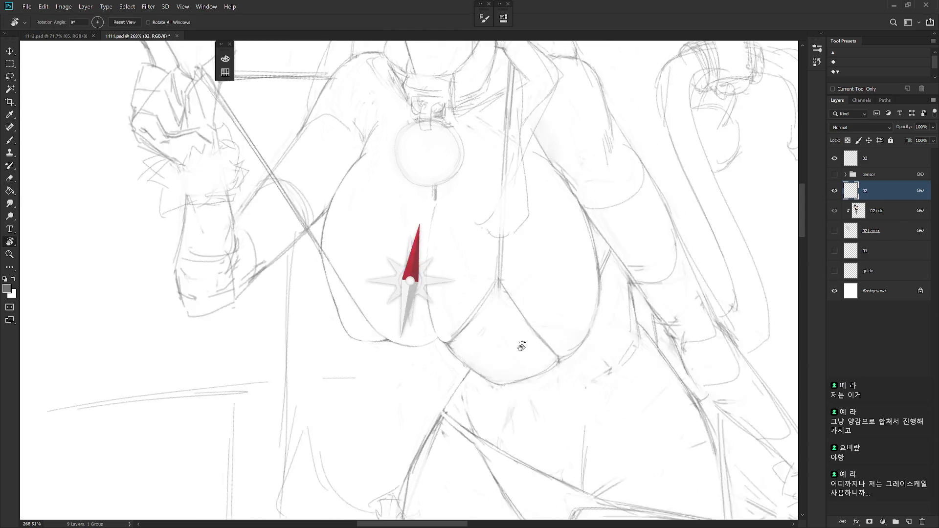
{"action": "key", "text": "b"}
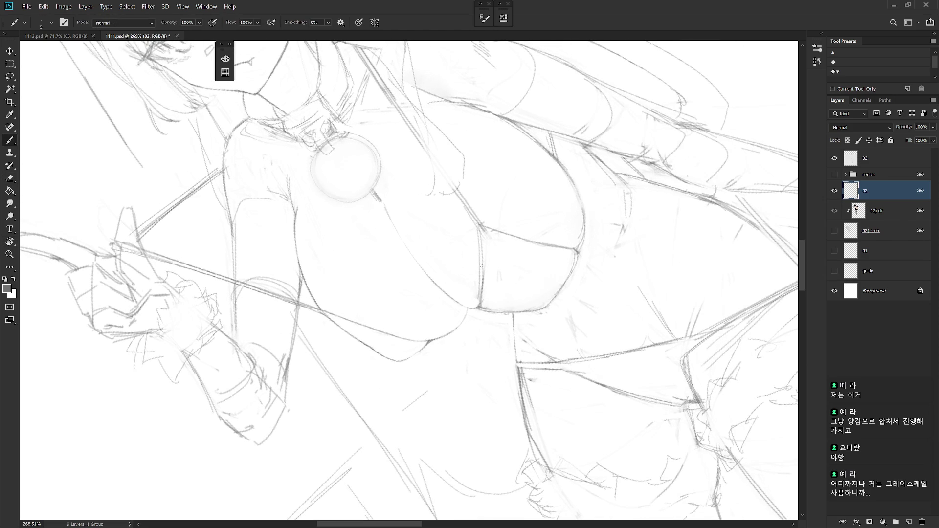
{"action": "key", "text": "e"}
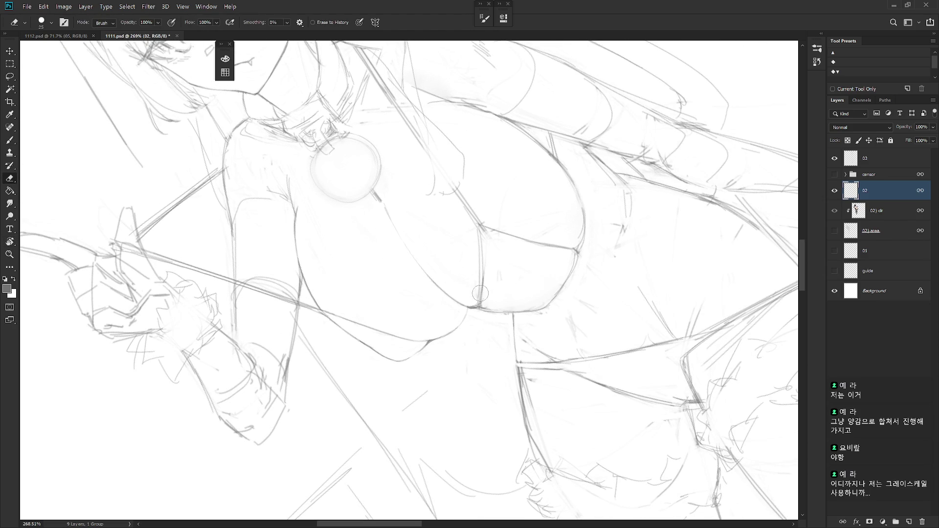
{"action": "left_click_drag", "start_coordinate": [479, 234], "coordinate": [477, 307]}
{"action": "key", "text": "b"}
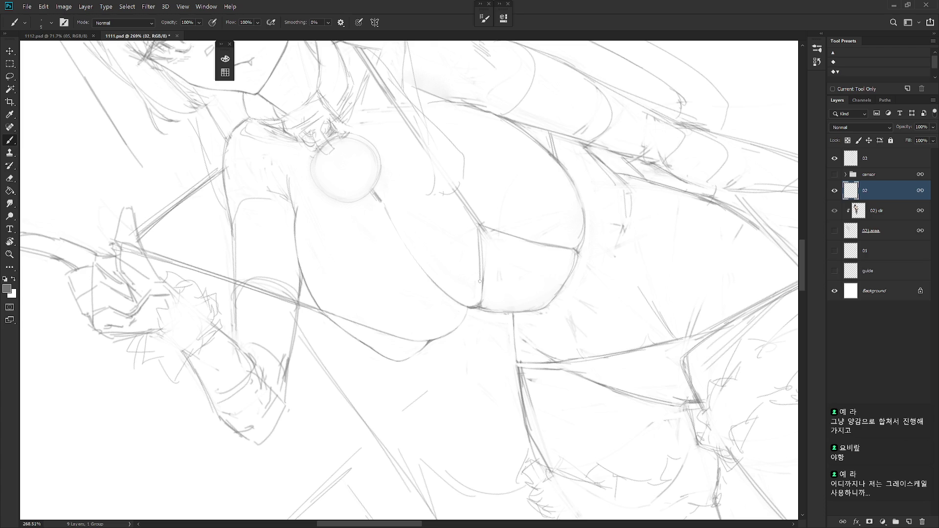
{"action": "key", "text": "e"}
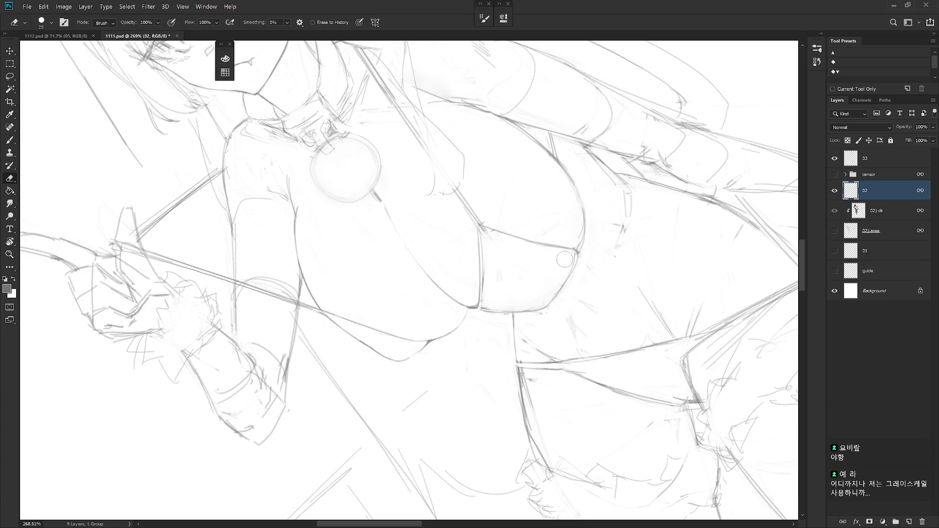
- Redraw a stroke along the chest's lower line with the figure upright
{"action": "left_click_drag", "start_coordinate": [546, 257], "coordinate": [409, 329]}
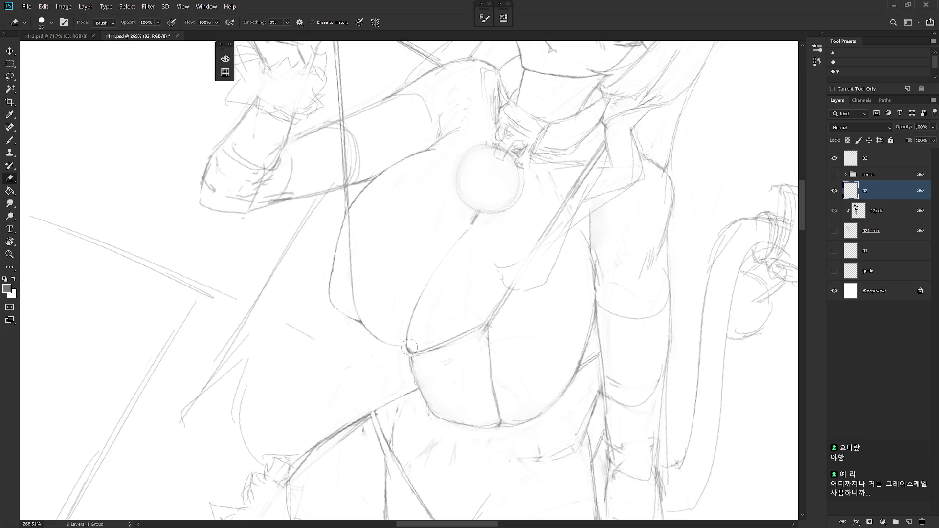
{"action": "key", "text": "b"}
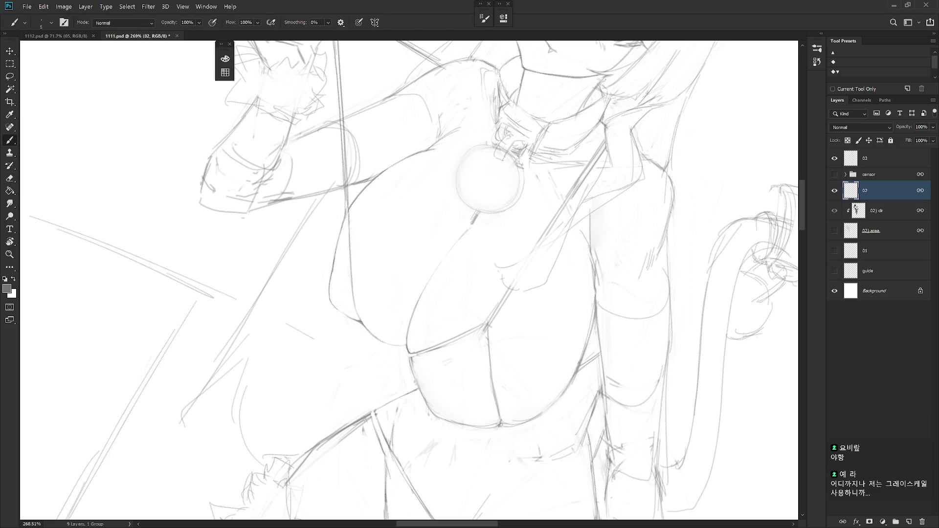
{"action": "scroll", "coordinate": [484, 332], "scroll_direction": "down", "scroll_amount": 2}
{"action": "left_click_drag", "start_coordinate": [422, 302], "coordinate": [424, 323]}
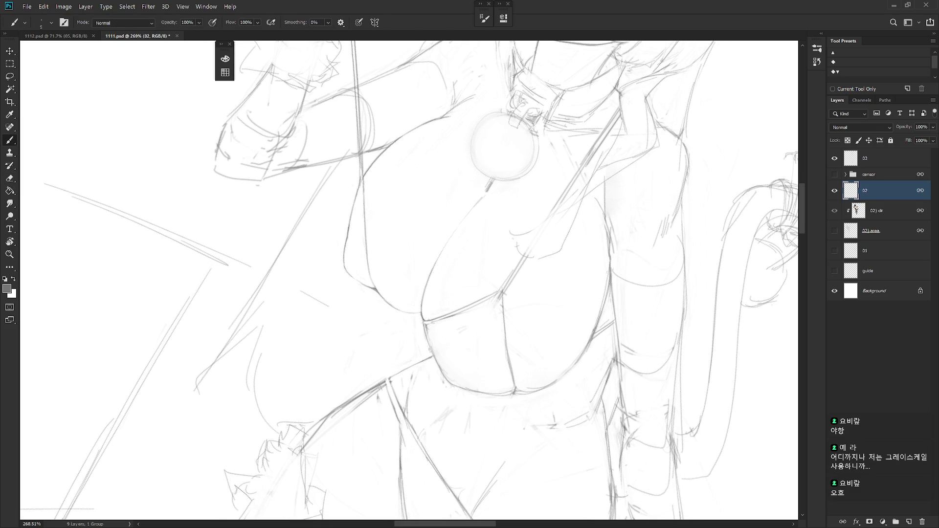
{"action": "left_click_drag", "start_coordinate": [450, 426], "coordinate": [456, 215]}
- Touch up the centre seam with thin brush and eraser strokes at tilted angles
{"action": "key", "text": "e"}
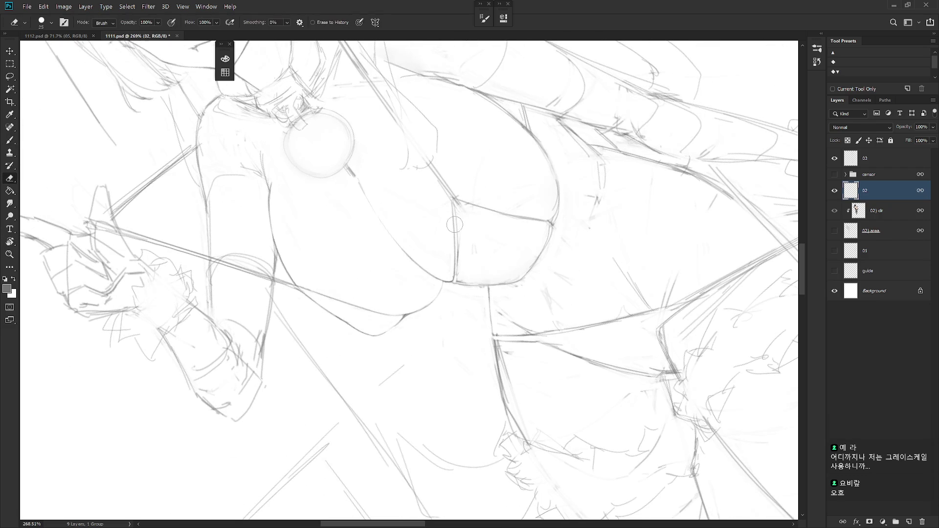
{"action": "key", "text": "b"}
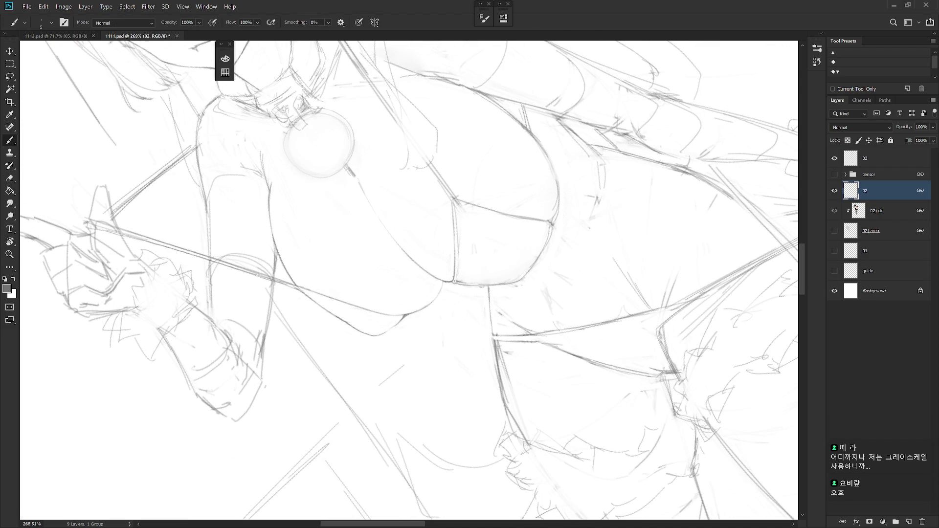
{"action": "key", "text": "r"}
{"action": "mouse_move", "coordinate": [453, 282]}
{"action": "left_mouse_down"}
{"action": "mouse_move", "coordinate": [430, 333]}
{"action": "mouse_move", "coordinate": [443, 379]}
{"action": "left_mouse_up"}
{"action": "key", "text": "e"}
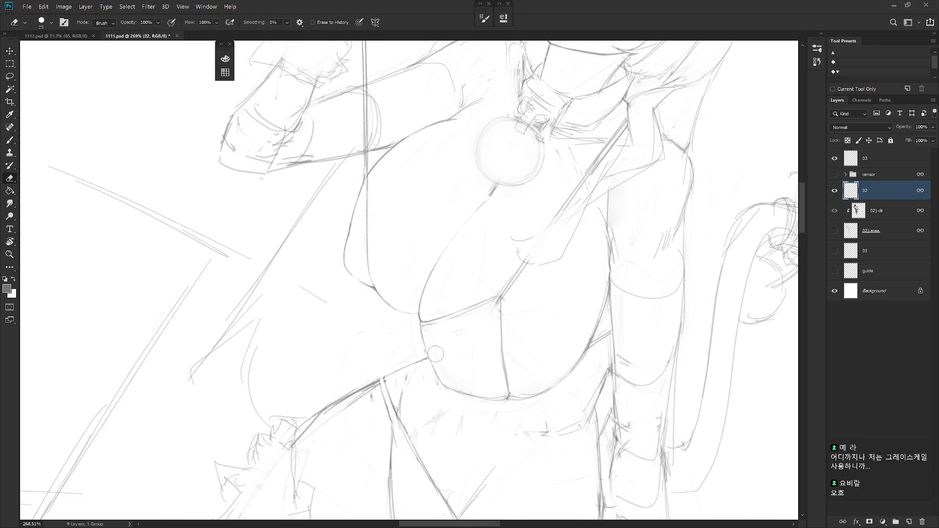
{"action": "key", "text": "r"}
{"action": "mouse_move", "coordinate": [478, 307]}
{"action": "left_mouse_down"}
{"action": "mouse_move", "coordinate": [489, 289]}
{"action": "mouse_move", "coordinate": [450, 305]}
{"action": "left_mouse_up"}
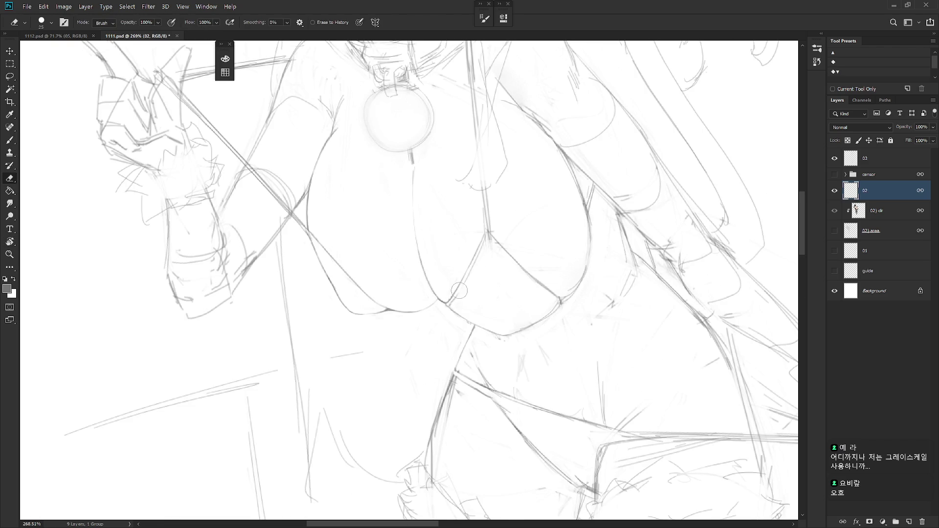
{"action": "key", "text": "b"}
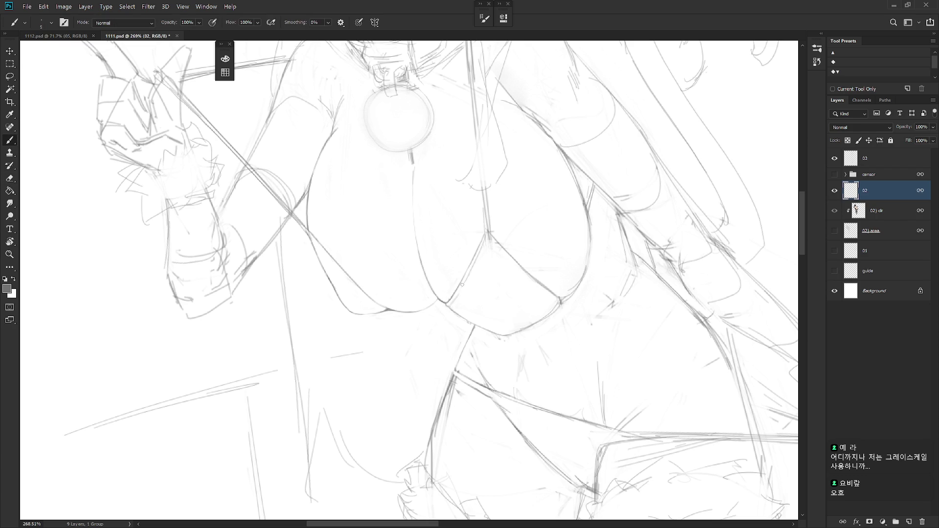
{"action": "scroll", "coordinate": [465, 277], "scroll_direction": "down", "scroll_amount": 3}
- Erase and redraw along the chest line in a closer view
{"action": "mouse_move", "coordinate": [465, 277]}
{"action": "left_mouse_down"}
{"action": "mouse_move", "coordinate": [440, 254]}
{"action": "mouse_move", "coordinate": [470, 223]}
{"action": "left_mouse_up"}
{"action": "scroll", "coordinate": [470, 223], "scroll_direction": "up", "scroll_amount": 5}
{"action": "key", "text": "e"}
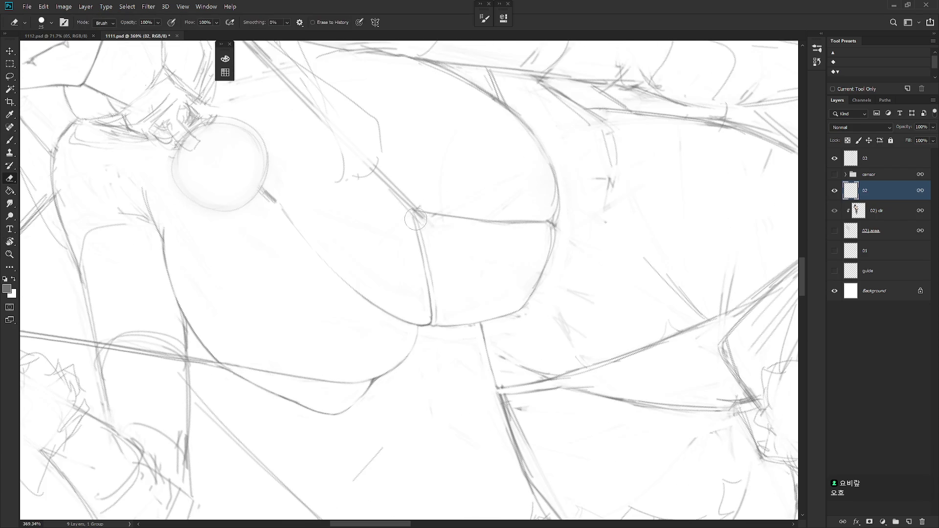
{"action": "key", "text": "b"}
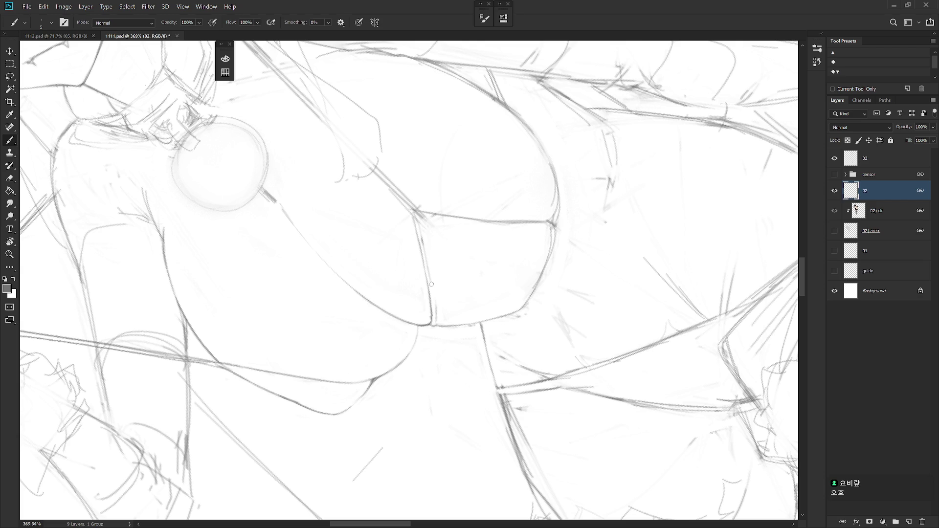
{"action": "key", "text": "e"}
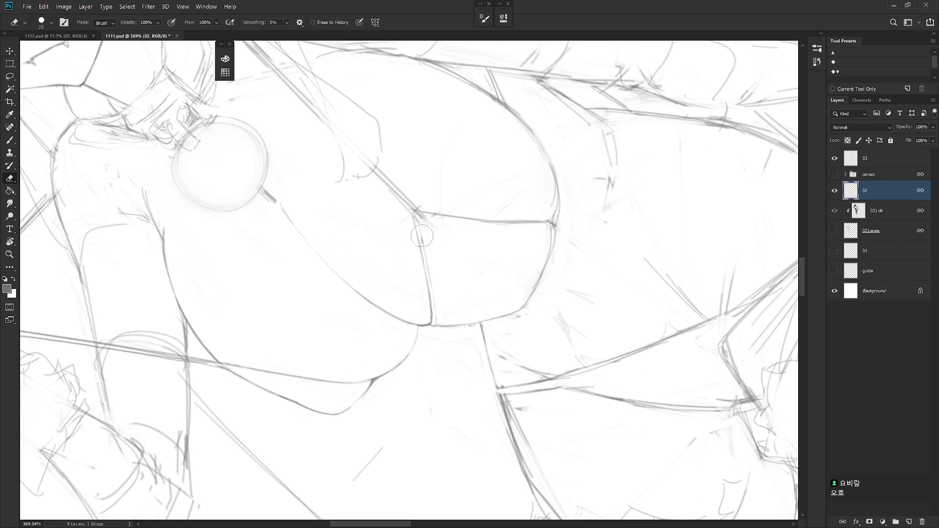
{"action": "key", "text": "b"}
- Switch to the 2 px Hard Round brush and undo the thin test stroke
{"action": "right_click", "coordinate": [452, 282]}
{"action": "scroll", "coordinate": [582, 424], "scroll_direction": "down", "scroll_amount": 10}
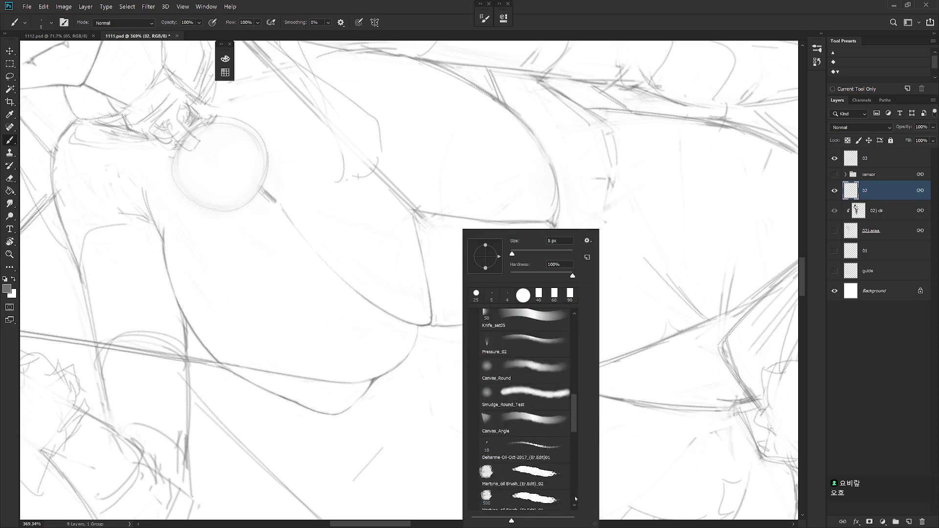
{"action": "left_click", "coordinate": [536, 449]}
{"action": "key", "text": "Return"}
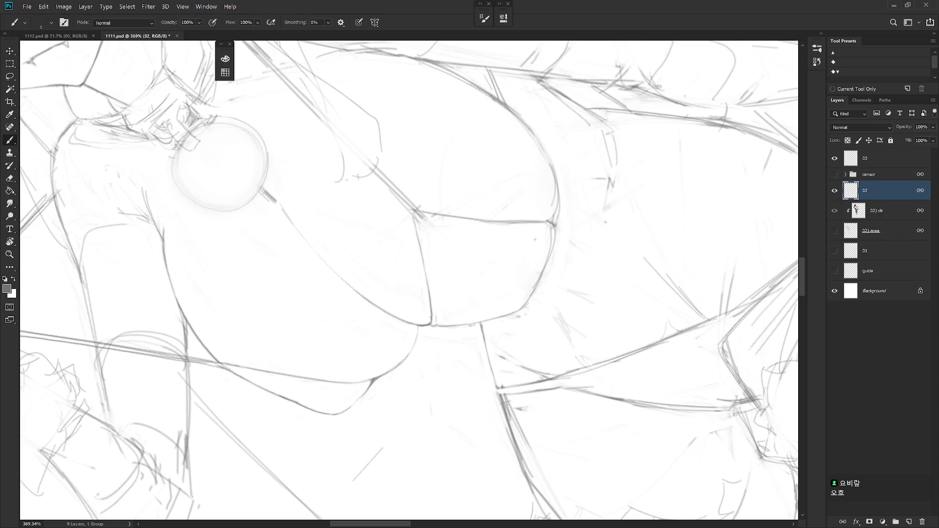
{"action": "key", "text": "ctrl+z"}
{"action": "key", "text": "ctrl+z"}
{"action": "mouse_move", "coordinate": [503, 244]}
{"action": "left_mouse_down"}
{"action": "mouse_move", "coordinate": [406, 325]}
{"action": "mouse_move", "coordinate": [409, 231]}
{"action": "left_mouse_up"}
{"action": "key", "text": "e"}
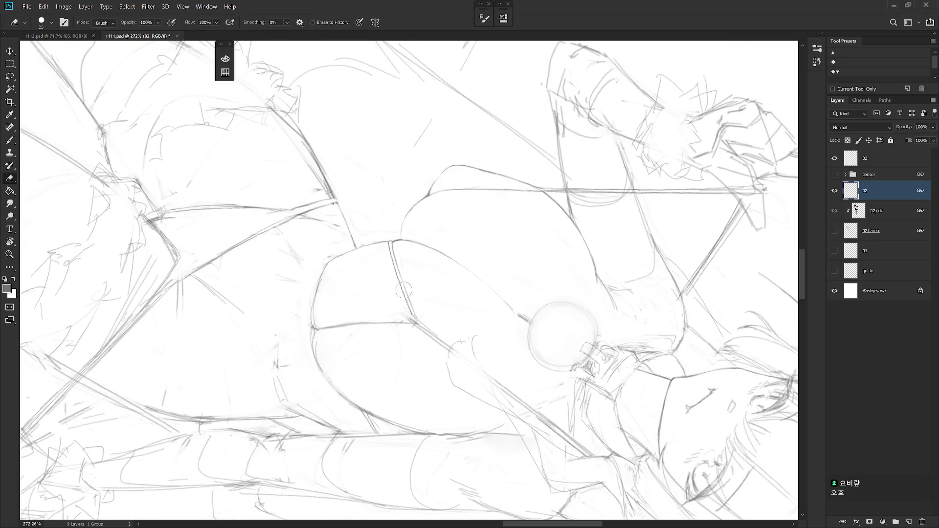
- Touch up torso lines at about 16° rotation, then set the brush to 1 px, 100% hardness
{"action": "key", "text": "b"}
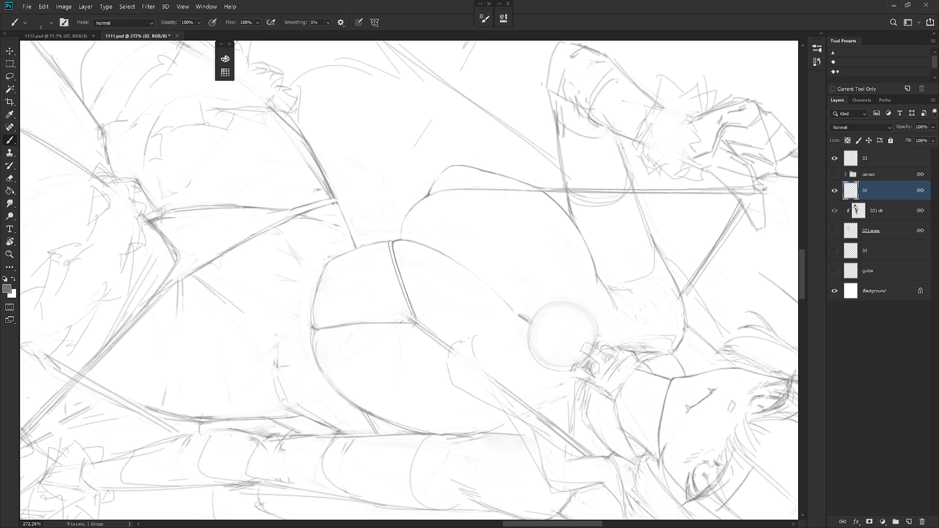
{"action": "left_click_drag", "start_coordinate": [413, 298], "coordinate": [444, 401]}
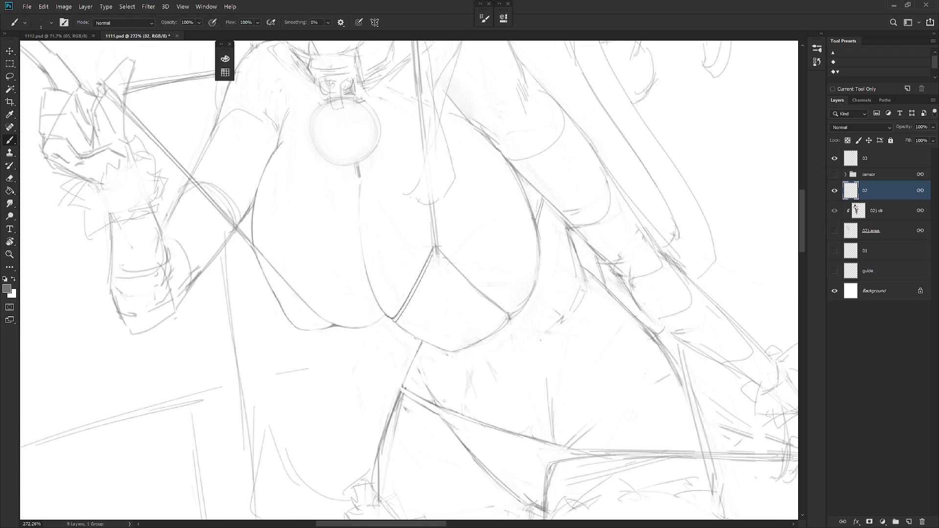
{"action": "left_click_drag", "start_coordinate": [444, 401], "coordinate": [420, 277]}
{"action": "key", "text": "e"}
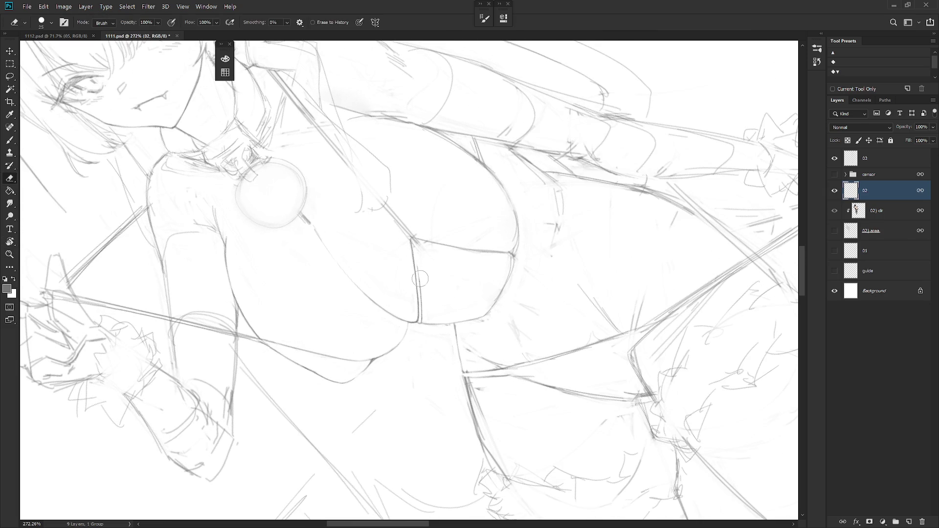
{"action": "key", "text": "r"}
{"action": "mouse_move", "coordinate": [462, 295]}
{"action": "left_mouse_down"}
{"action": "mouse_move", "coordinate": [497, 402]}
{"action": "mouse_move", "coordinate": [461, 279]}
{"action": "mouse_move", "coordinate": [400, 259]}
{"action": "left_mouse_up"}
{"action": "key", "text": "b"}
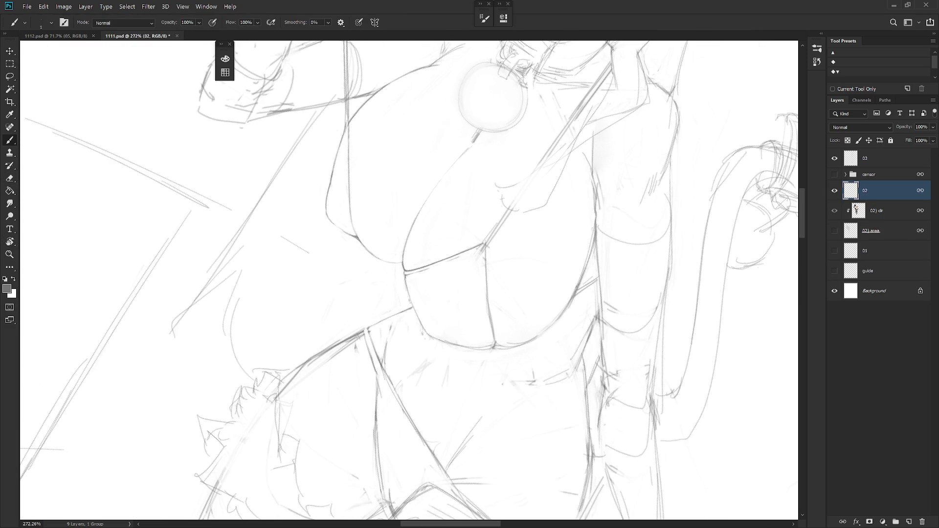
{"action": "right_click", "coordinate": [425, 270]}
{"action": "scroll", "coordinate": [544, 336], "scroll_direction": "up", "scroll_amount": 10}
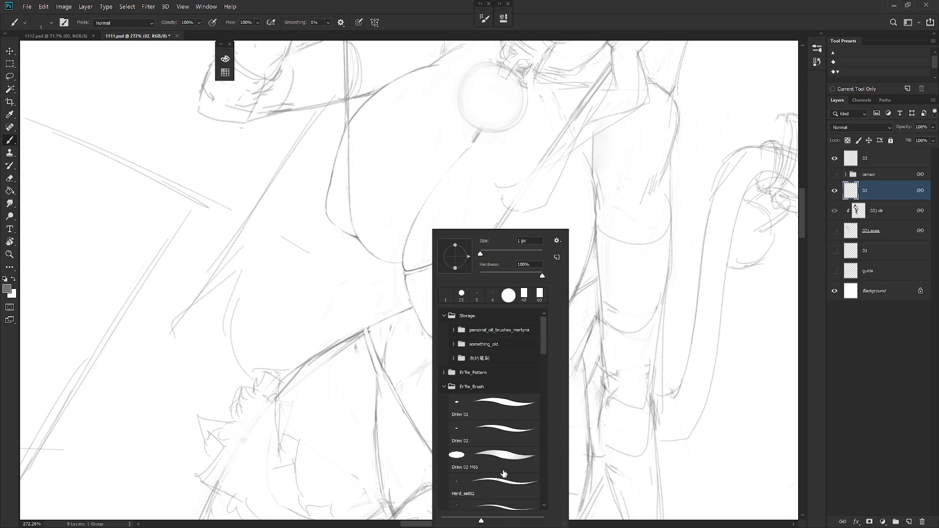
- Rotate the canvas, then make and clear a small lasso selection on the lower sketch
{"action": "key", "text": "Escape"}
{"action": "left_click_drag", "start_coordinate": [489, 342], "coordinate": [404, 282]}
{"action": "key", "text": "e"}
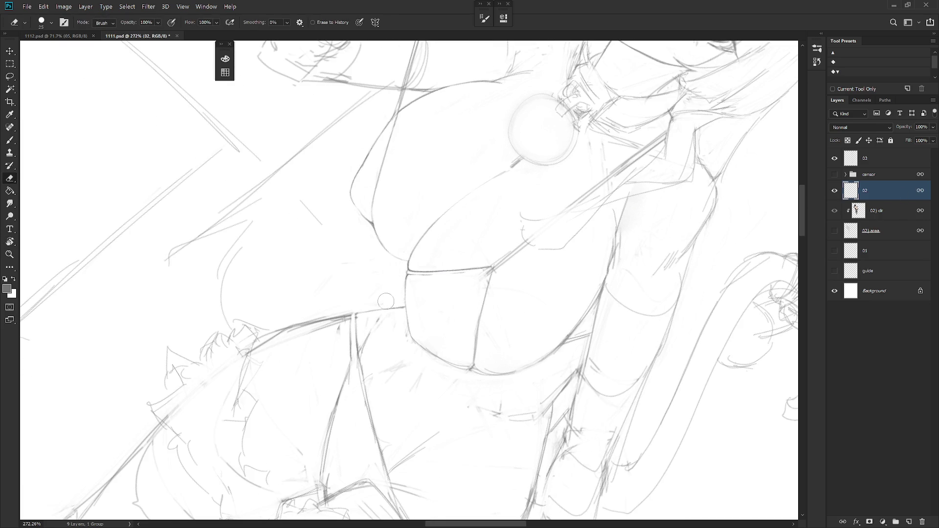
{"action": "left_click_drag", "start_coordinate": [391, 296], "coordinate": [440, 259]}
{"action": "key", "text": "l"}
{"action": "mouse_move", "coordinate": [384, 399]}
{"action": "left_mouse_down"}
{"action": "mouse_move", "coordinate": [422, 312]}
{"action": "mouse_move", "coordinate": [384, 400]}
{"action": "left_mouse_up"}
{"action": "key", "text": "ctrl+d"}
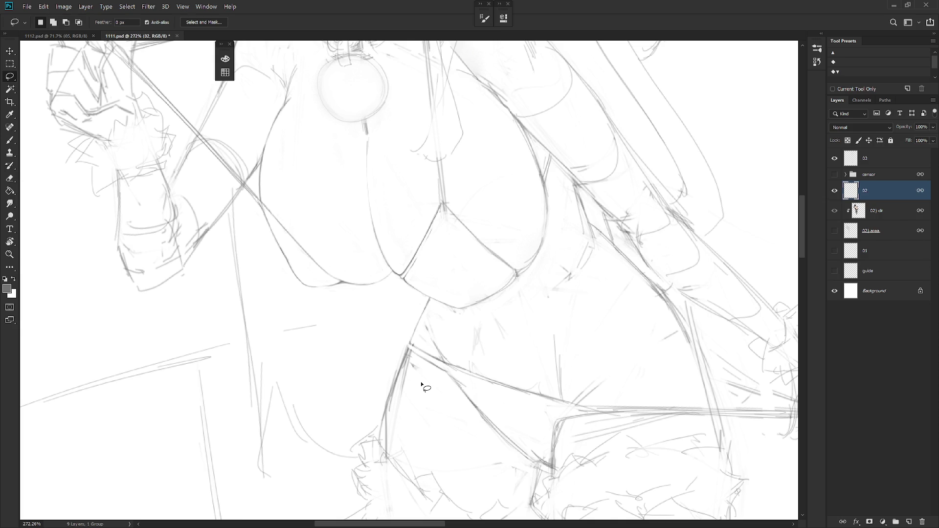
- Redraw the lower cup edges, rotating the canvas about 40° and then 25°
{"action": "key", "text": "r"}
{"action": "left_click_drag", "start_coordinate": [565, 310], "coordinate": [407, 249]}
{"action": "key", "text": "b"}
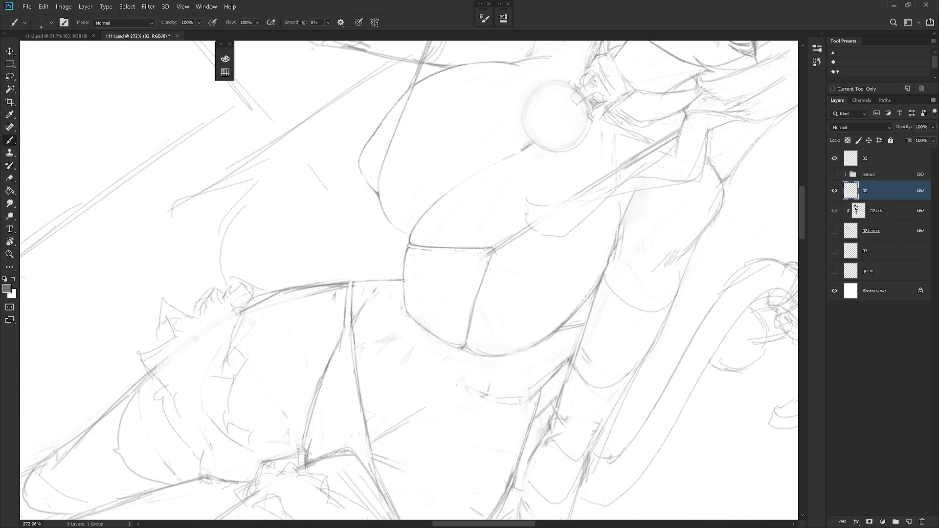
{"action": "key", "text": "r"}
{"action": "left_click_drag", "start_coordinate": [407, 312], "coordinate": [396, 306]}
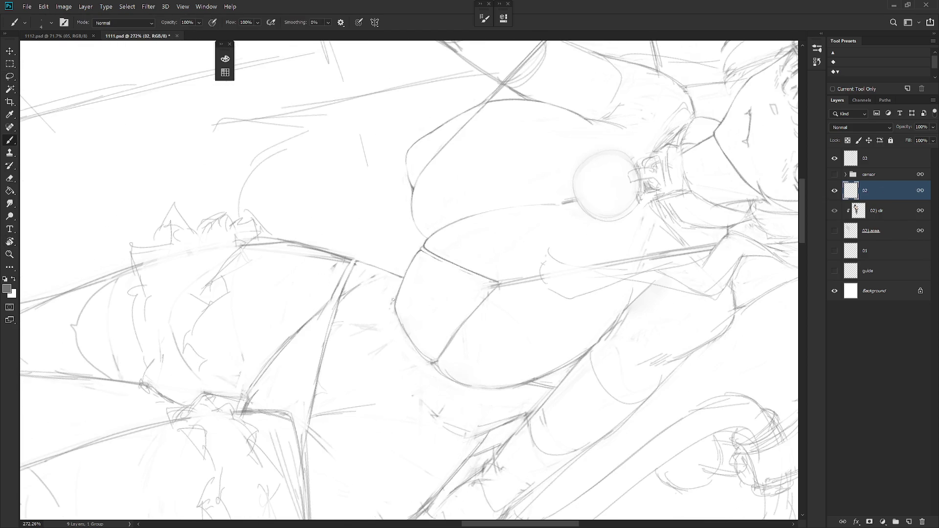
{"action": "key", "text": "e"}
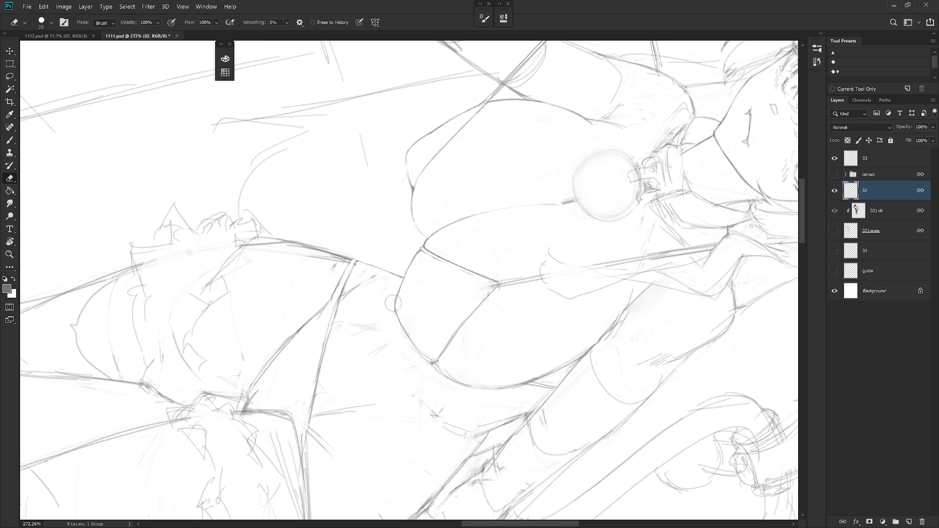
{"action": "key", "text": "b"}
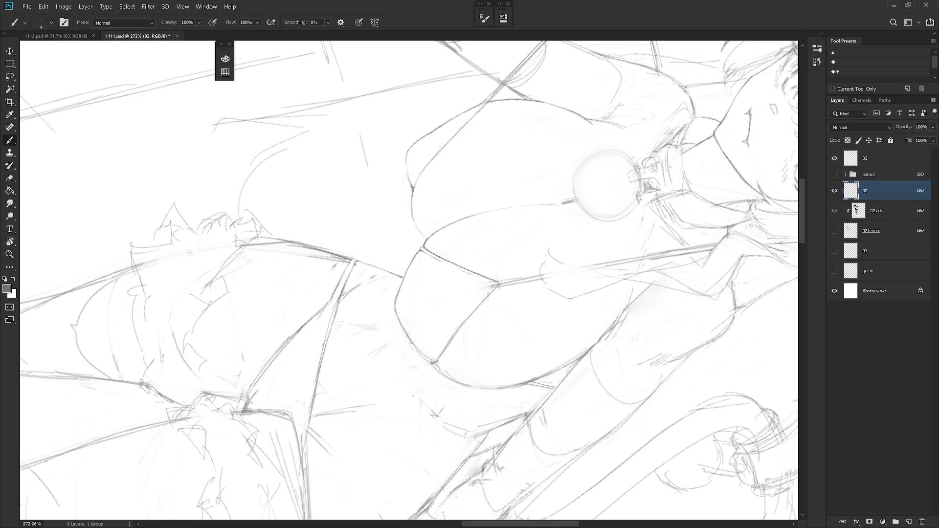
- Erase stray strokes near the cup's curve, then reset the canvas rotation upright
{"action": "key", "text": "r"}
{"action": "left_click_drag", "start_coordinate": [541, 345], "coordinate": [513, 381]}
{"action": "key", "text": "e"}
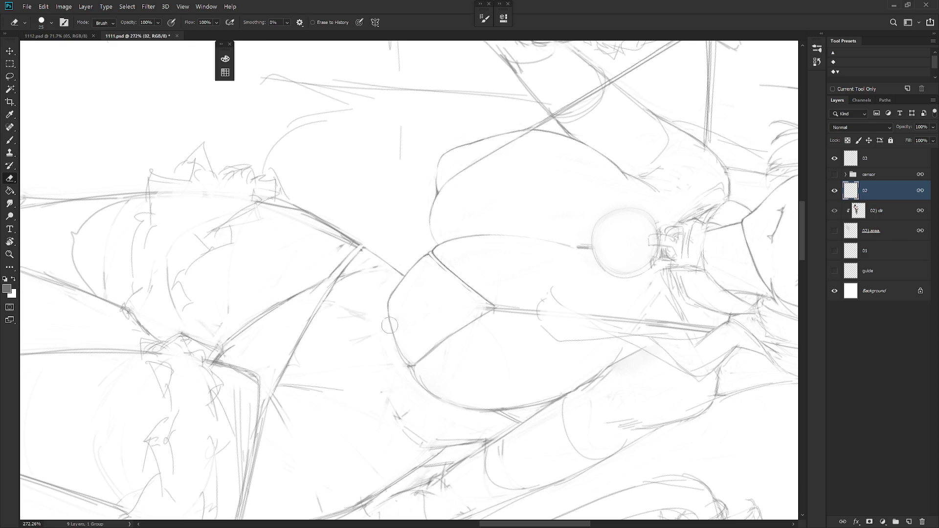
{"action": "key", "text": "b"}
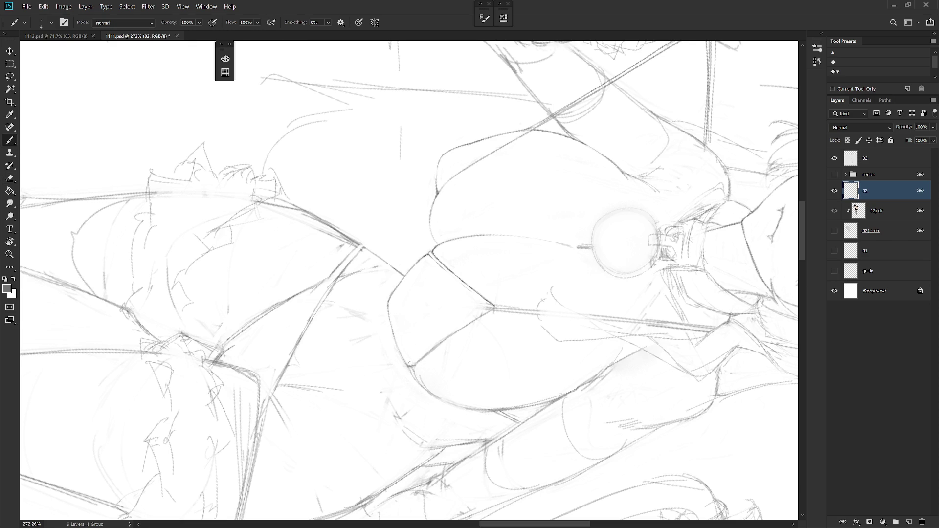
{"action": "key", "text": "e"}
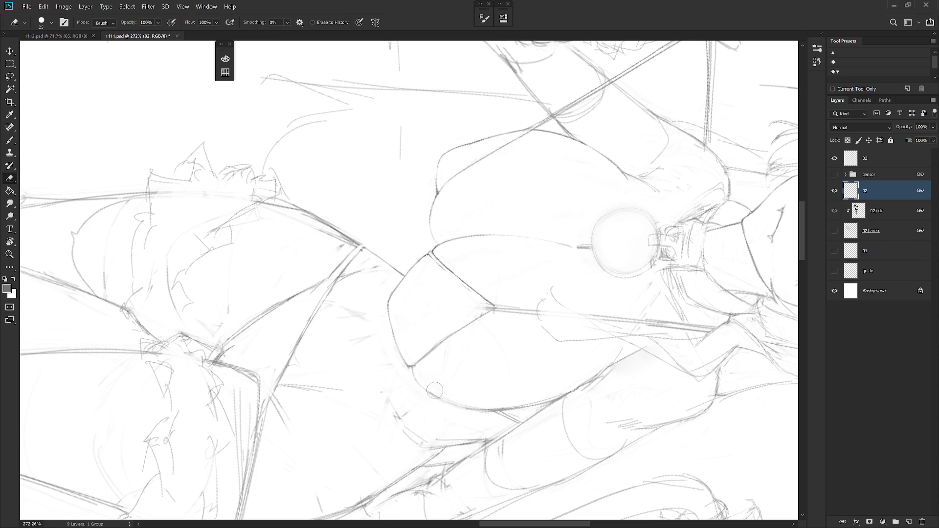
{"action": "key", "text": "ctrl+alt+r"}
{"action": "scroll", "coordinate": [498, 264], "scroll_direction": "up", "scroll_amount": 1}
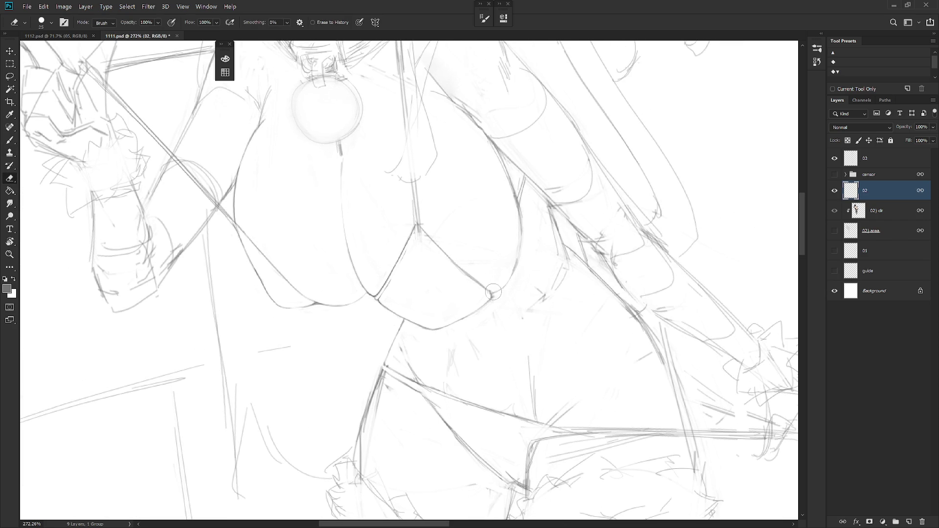
{"action": "key", "text": "b"}
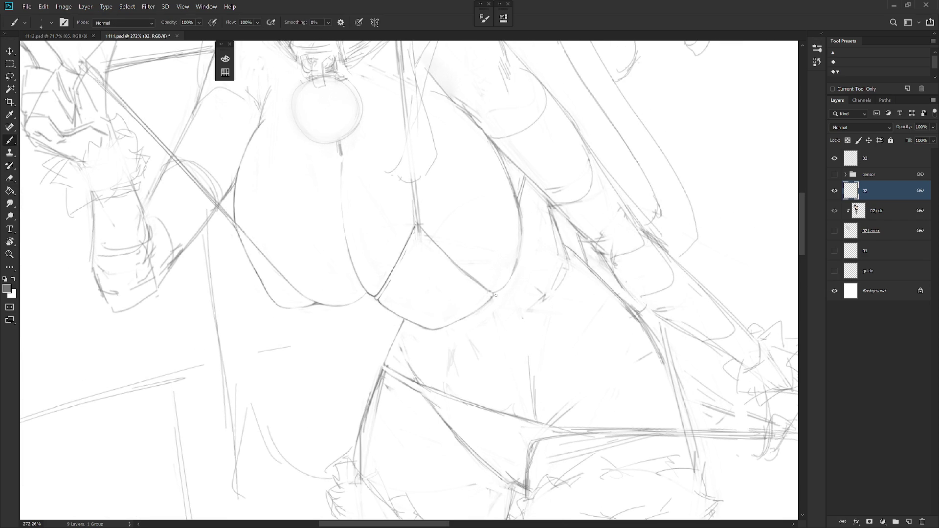
- Thin the darker lower centre line and extend it downward on the bikini cup
{"action": "left_click_drag", "start_coordinate": [547, 330], "coordinate": [664, 295]}
{"action": "key", "text": "e"}
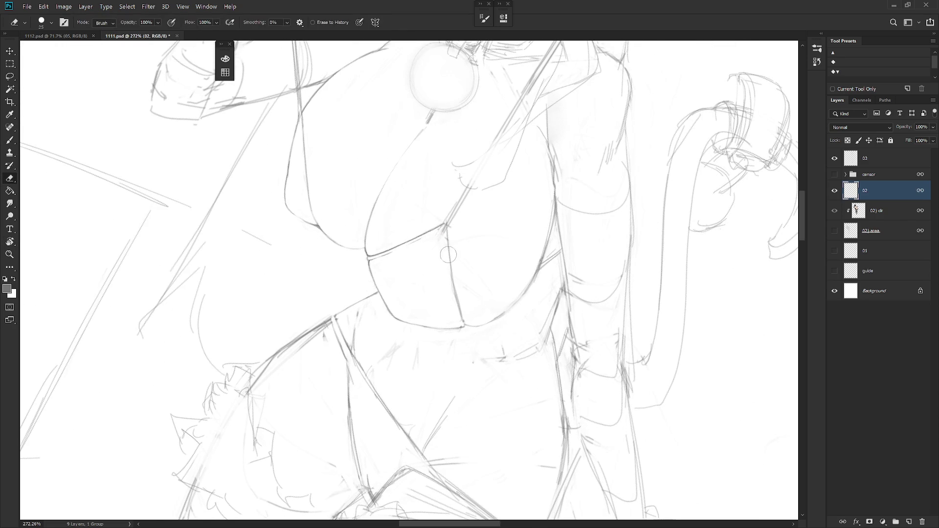
{"action": "left_click_drag", "start_coordinate": [453, 293], "coordinate": [463, 323]}
{"action": "key", "text": "b"}
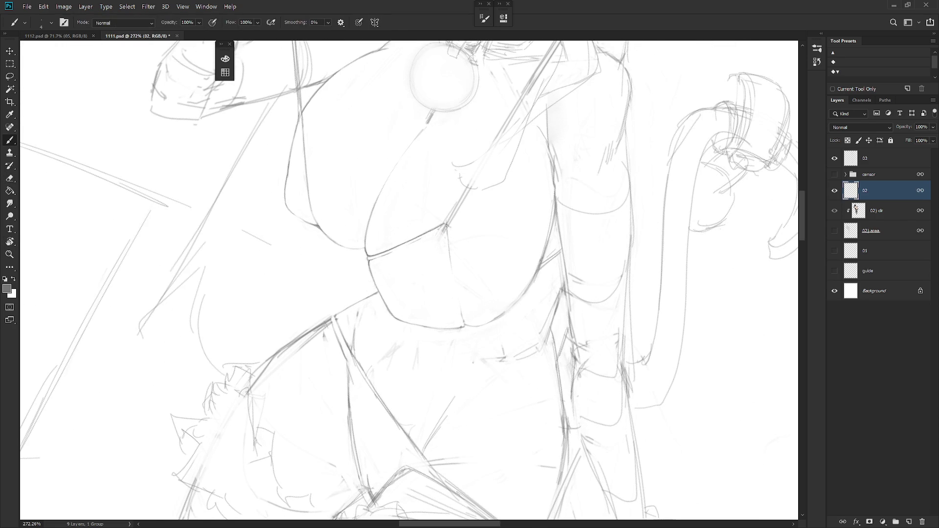
{"action": "left_click_drag", "start_coordinate": [459, 307], "coordinate": [464, 325]}
{"action": "key", "text": "e"}
{"action": "scroll", "coordinate": [508, 325], "scroll_direction": "down", "scroll_amount": 4}
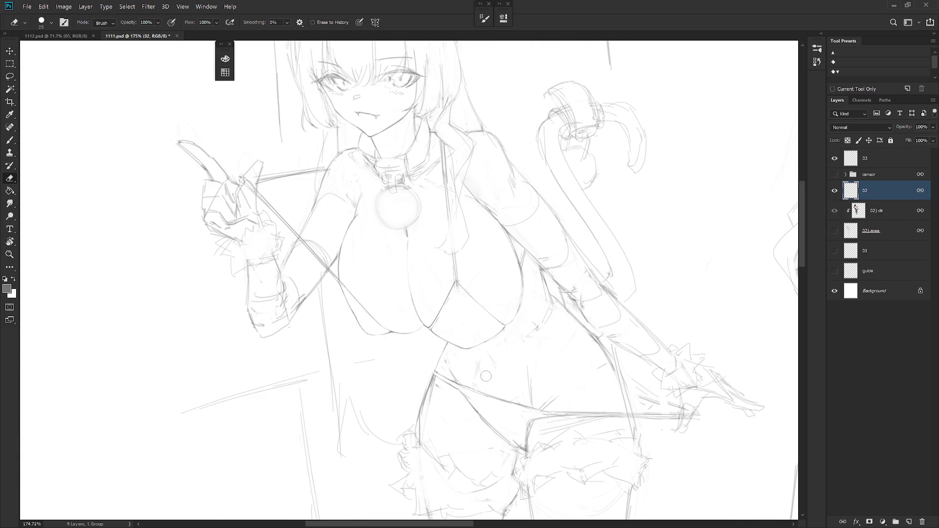
- Zoom in and draw a short new stroke beside the cat-girl's collar
{"action": "scroll", "coordinate": [485, 376], "scroll_direction": "up", "scroll_amount": 2}
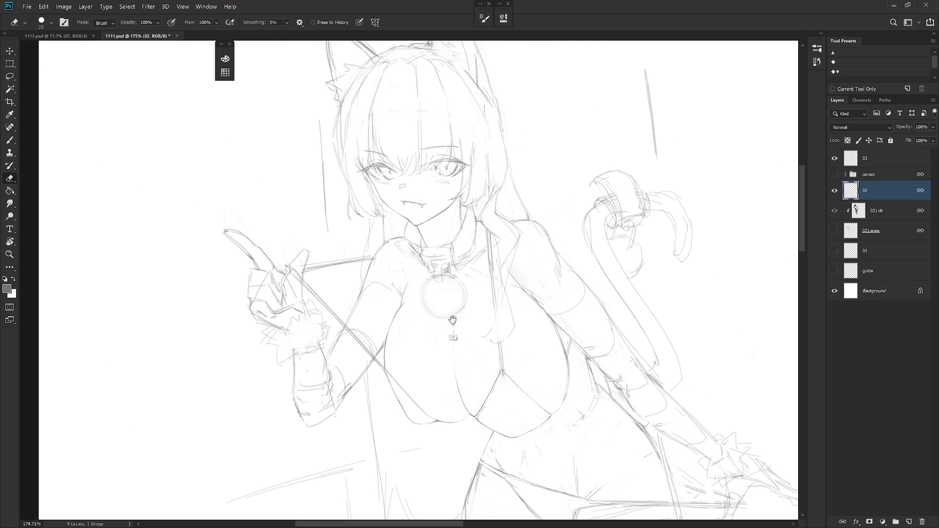
{"action": "scroll", "coordinate": [465, 299], "scroll_direction": "up", "scroll_amount": 1}
{"action": "scroll", "coordinate": [465, 299], "scroll_direction": "up", "scroll_amount": 1}
{"action": "key", "text": "b"}
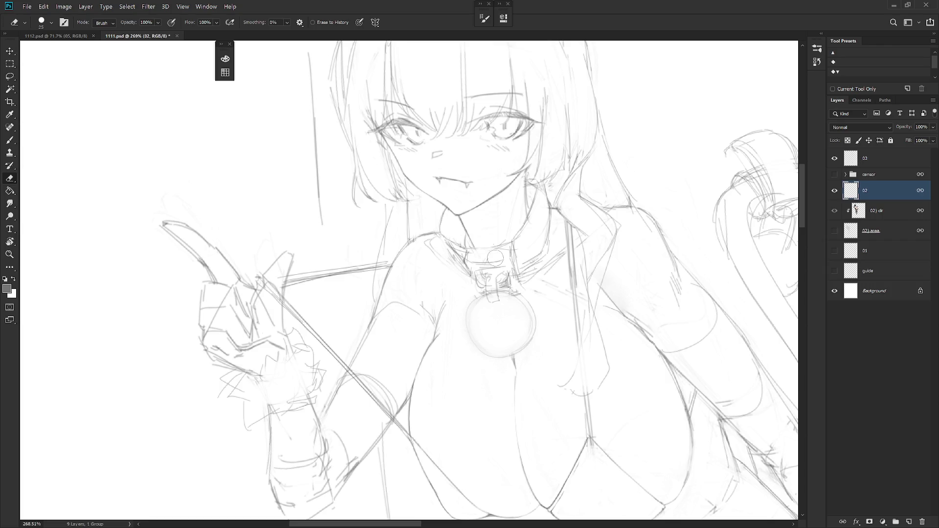
{"action": "key", "text": "e"}
{"action": "scroll", "coordinate": [440, 247], "scroll_direction": "up", "scroll_amount": 4}
{"action": "key", "text": "b"}
{"action": "left_click_drag", "start_coordinate": [445, 257], "coordinate": [456, 300]}
{"action": "key", "text": "e"}
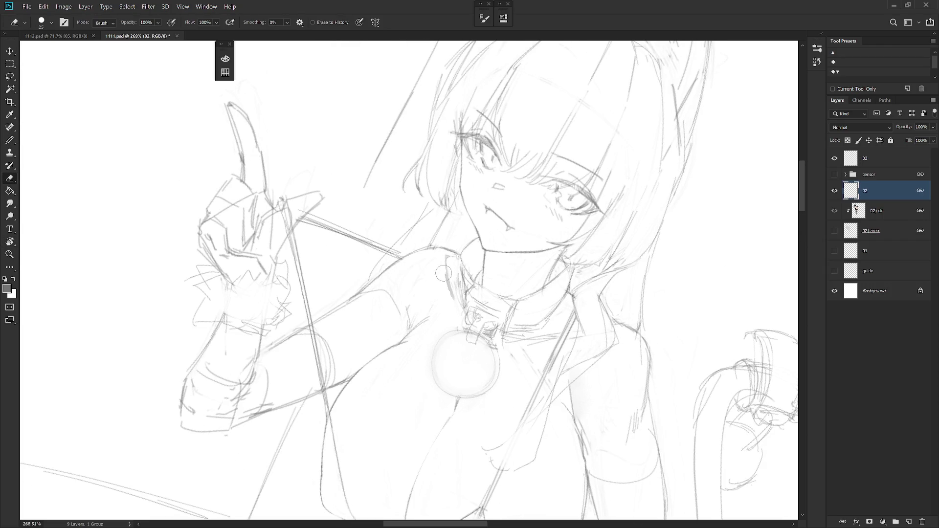
- Erase the stray sketch lines around the collar, then zoom back out
{"action": "key", "text": "b"}
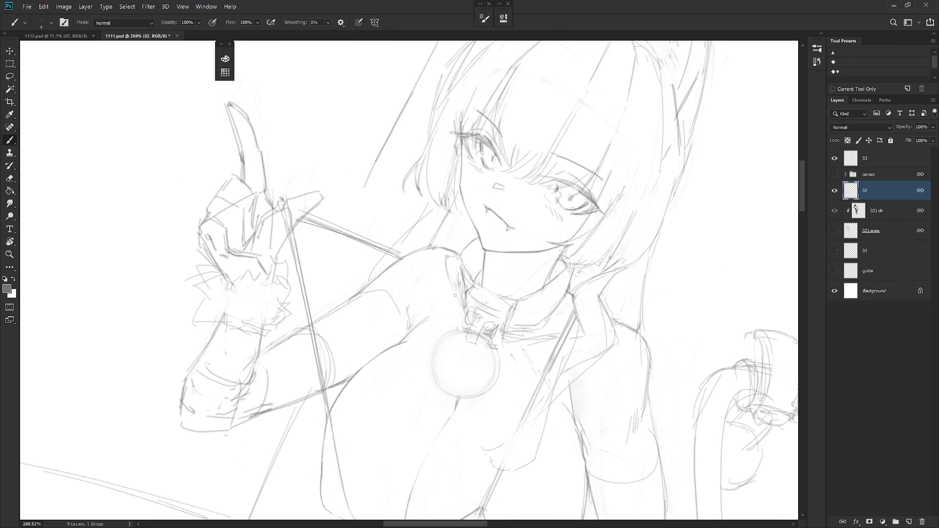
{"action": "key", "text": "e"}
{"action": "left_click_drag", "start_coordinate": [454, 259], "coordinate": [460, 301]}
{"action": "key", "text": "b"}
{"action": "key", "text": "e"}
{"action": "left_click_drag", "start_coordinate": [459, 263], "coordinate": [464, 246]}
{"action": "key", "text": "b"}
{"action": "key", "text": "e"}
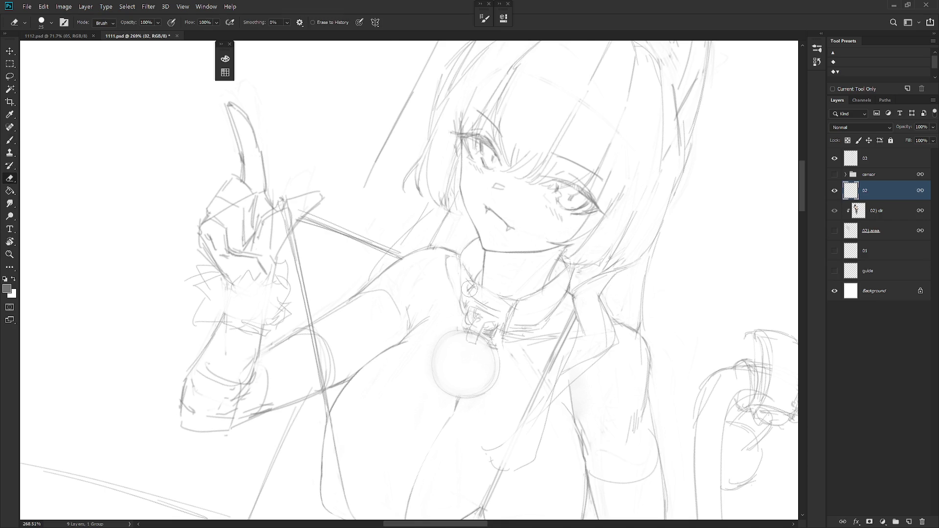
{"action": "left_click_drag", "start_coordinate": [470, 294], "coordinate": [540, 286]}
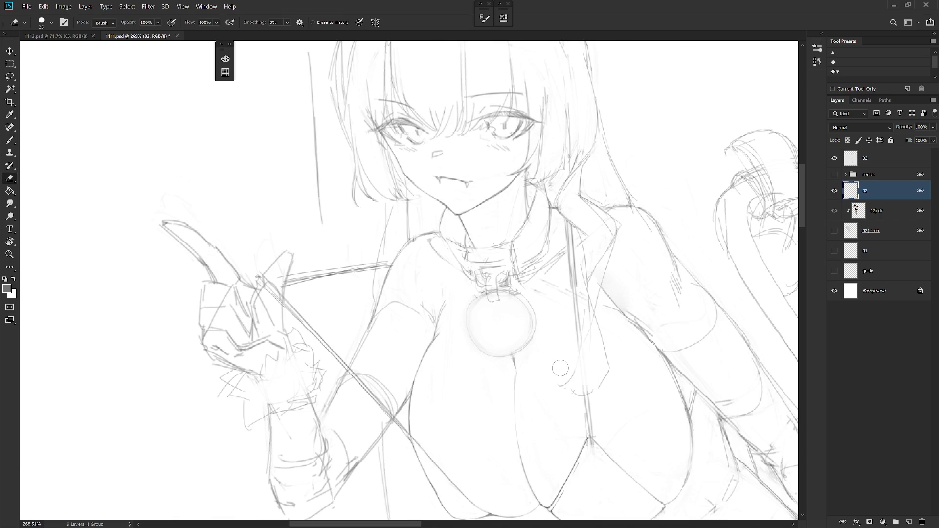
{"action": "scroll", "coordinate": [553, 351], "scroll_direction": "down", "scroll_amount": 3}
{"action": "key", "text": "b"}
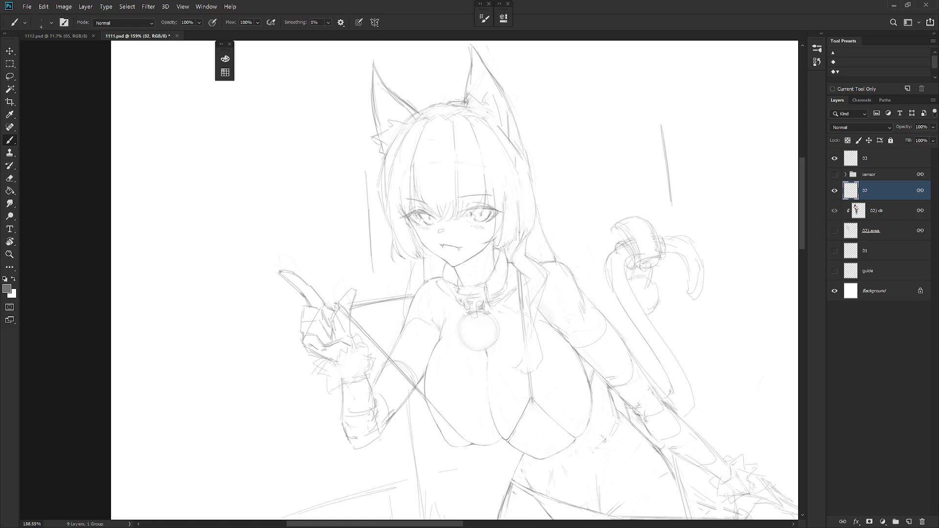
- With the view tilted sideways and back, tidy the collar and bell-pendant lines, then zoom out to 142%
{"action": "scroll", "coordinate": [409, 280], "scroll_direction": "up", "scroll_amount": 2}
{"action": "key", "text": "r"}
{"action": "left_click_drag", "start_coordinate": [484, 188], "coordinate": [457, 391]}
{"action": "key", "text": "b"}
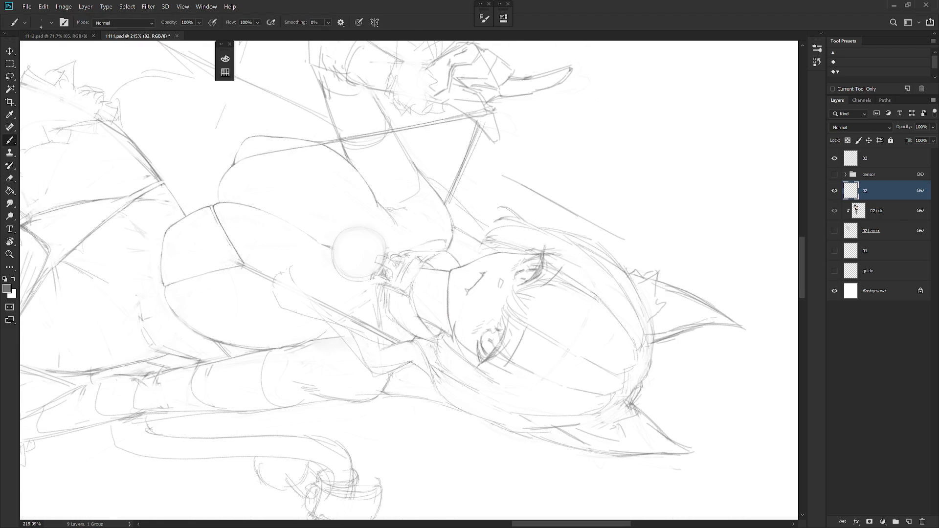
{"action": "key", "text": "e"}
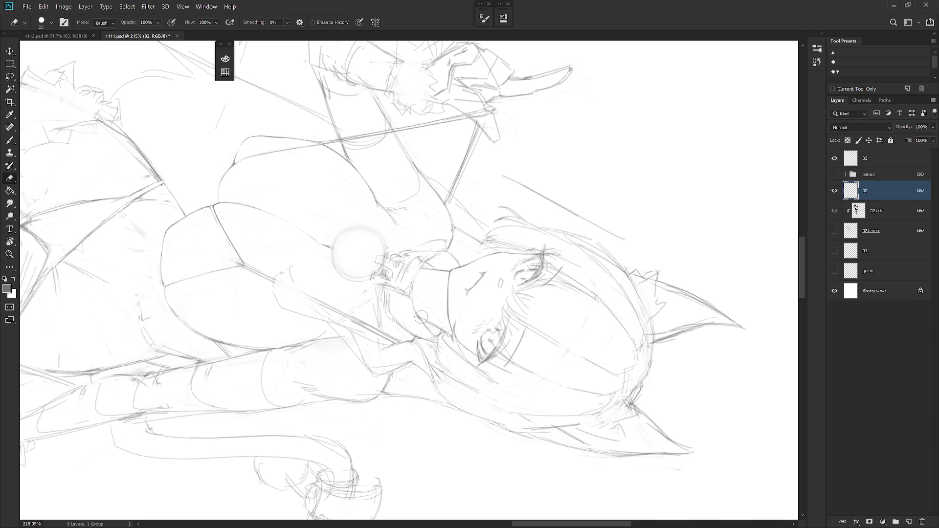
{"action": "left_click_drag", "start_coordinate": [520, 379], "coordinate": [460, 258]}
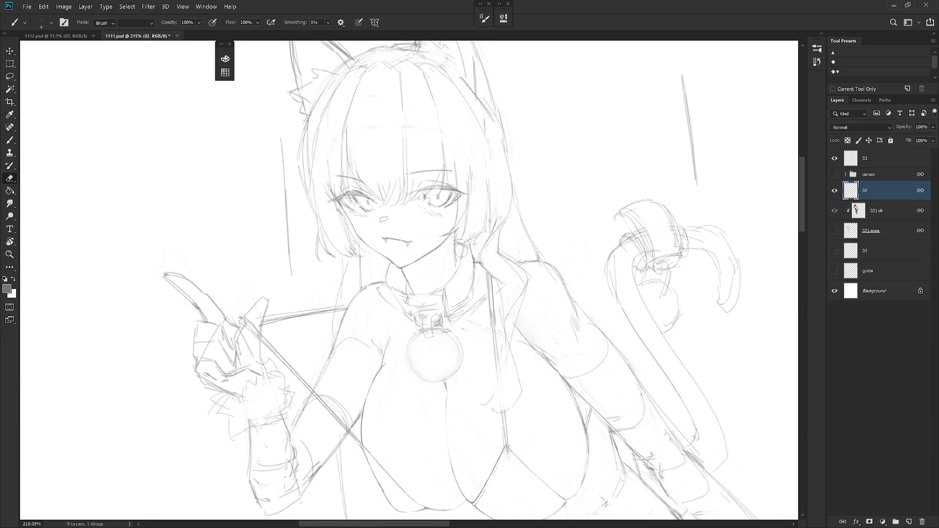
{"action": "key", "text": "b"}
{"action": "key", "text": "e"}
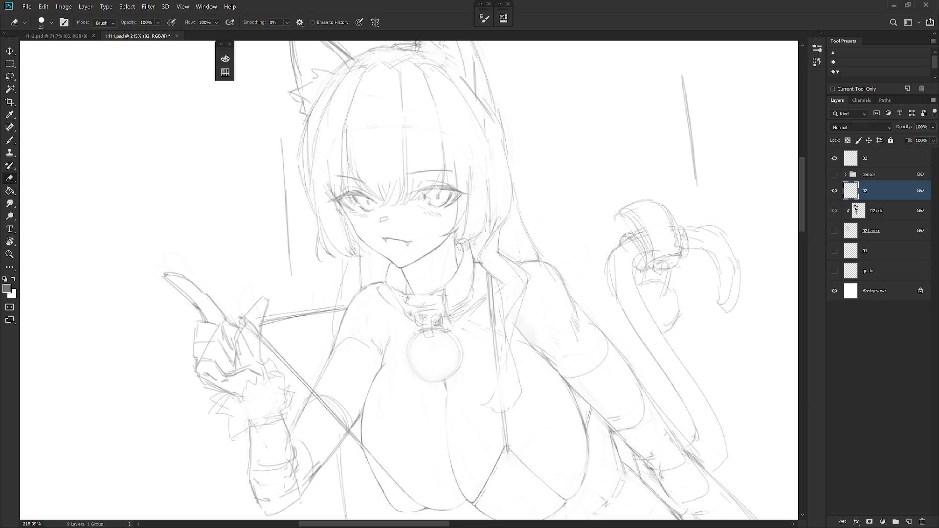
{"action": "key", "text": "b"}
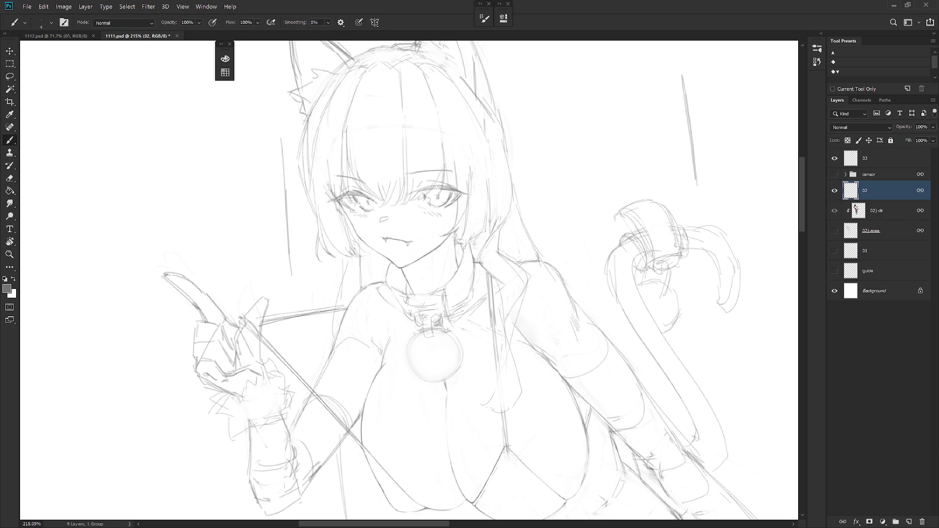
{"action": "key", "text": "e"}
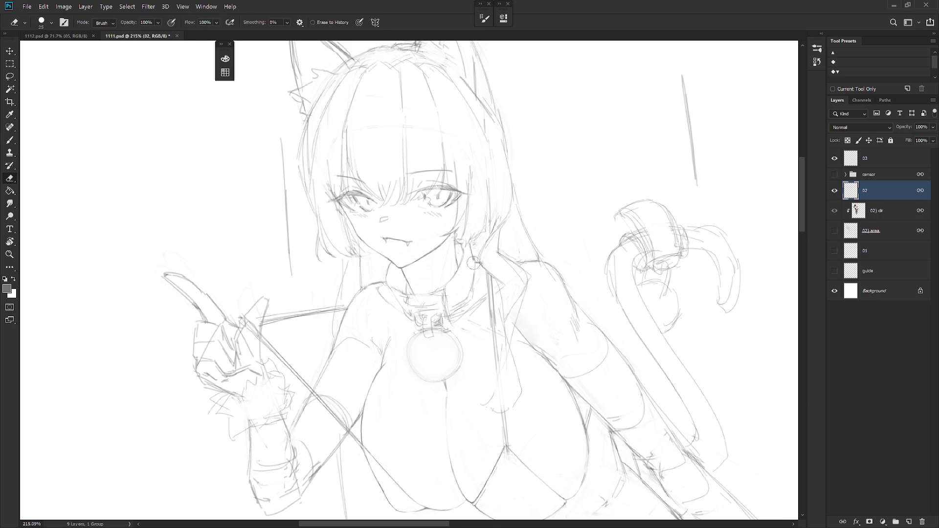
{"action": "key", "text": "b"}
{"action": "scroll", "coordinate": [444, 365], "scroll_direction": "down", "scroll_amount": 3}
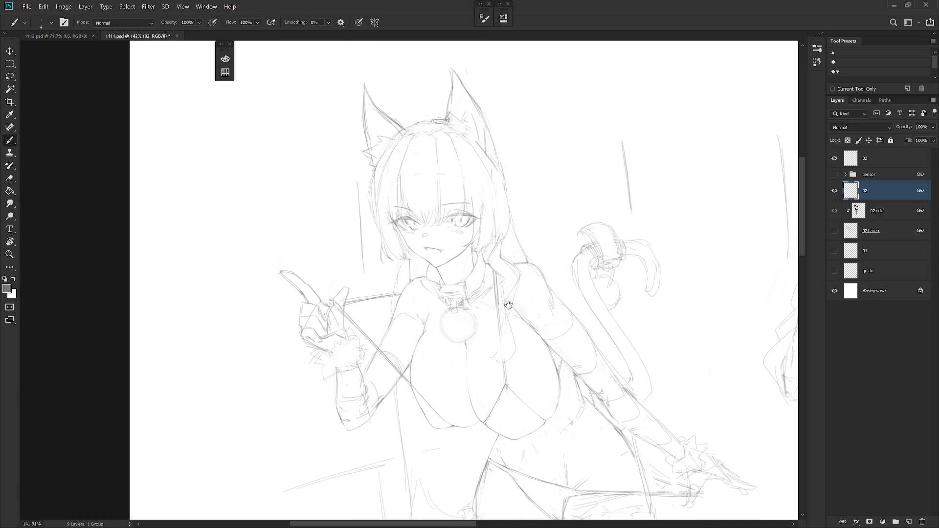
- Make small lasso selections on the sketch while tilting the view, then reset the rotation upright
{"action": "key", "text": "l"}
{"action": "mouse_move", "coordinate": [480, 321]}
{"action": "left_mouse_down"}
{"action": "mouse_move", "coordinate": [500, 347]}
{"action": "mouse_move", "coordinate": [503, 272]}
{"action": "mouse_move", "coordinate": [533, 370]}
{"action": "left_mouse_up"}
{"action": "key", "text": "r"}
{"action": "left_click_drag", "start_coordinate": [460, 301], "coordinate": [467, 321]}
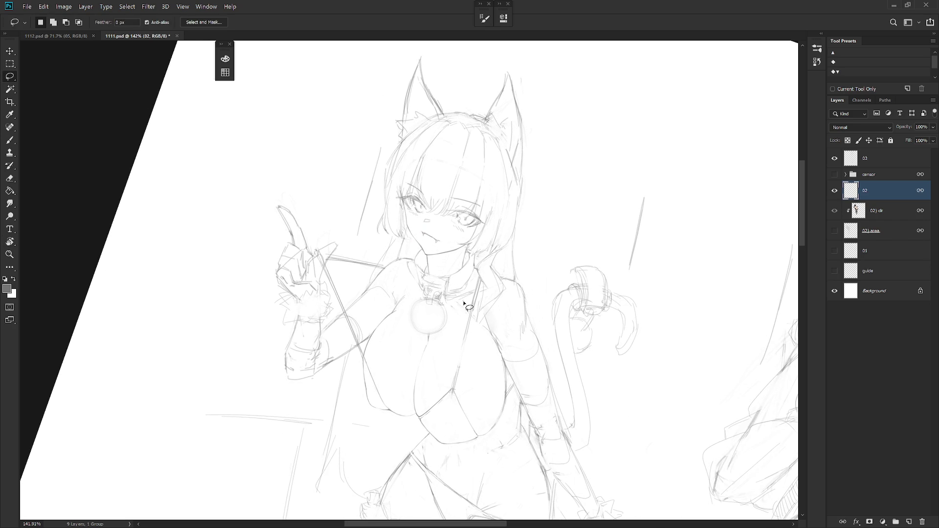
{"action": "key", "text": "ctrl+d"}
{"action": "key", "text": "b"}
{"action": "key", "text": "r"}
{"action": "left_click_drag", "start_coordinate": [474, 280], "coordinate": [518, 307]}
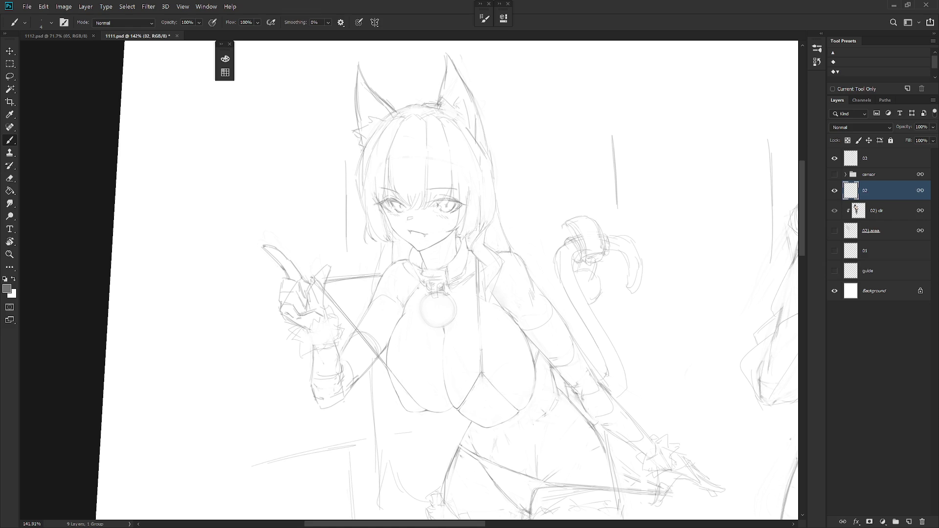
{"action": "key", "text": "r"}
{"action": "left_click_drag", "start_coordinate": [439, 263], "coordinate": [456, 318]}
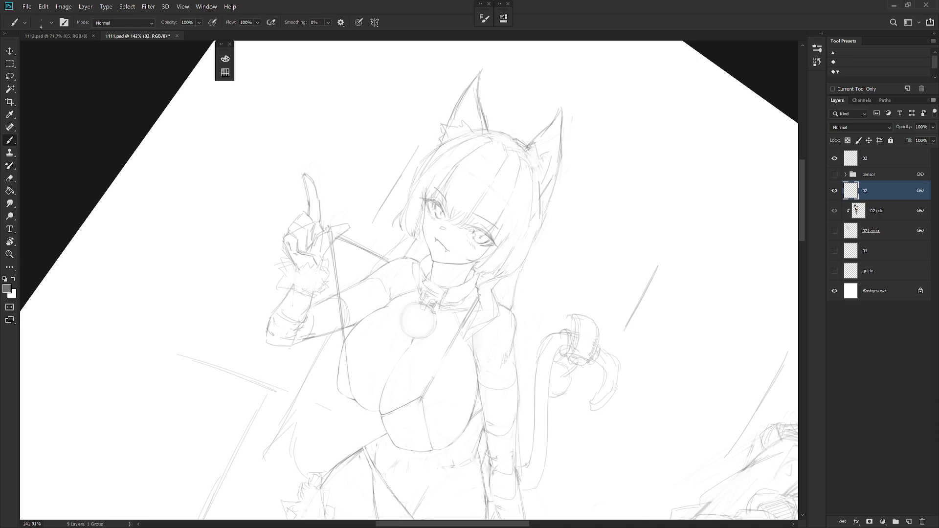
{"action": "key", "text": "Escape"}
{"action": "scroll", "coordinate": [493, 306], "scroll_direction": "up", "scroll_amount": 2}
- Draw a new shoulder line running up to the right from the collar strap
{"action": "key", "text": "l"}
{"action": "mouse_move", "coordinate": [489, 303]}
{"action": "left_mouse_down"}
{"action": "mouse_move", "coordinate": [504, 264]}
{"action": "mouse_move", "coordinate": [491, 310]}
{"action": "left_mouse_up"}
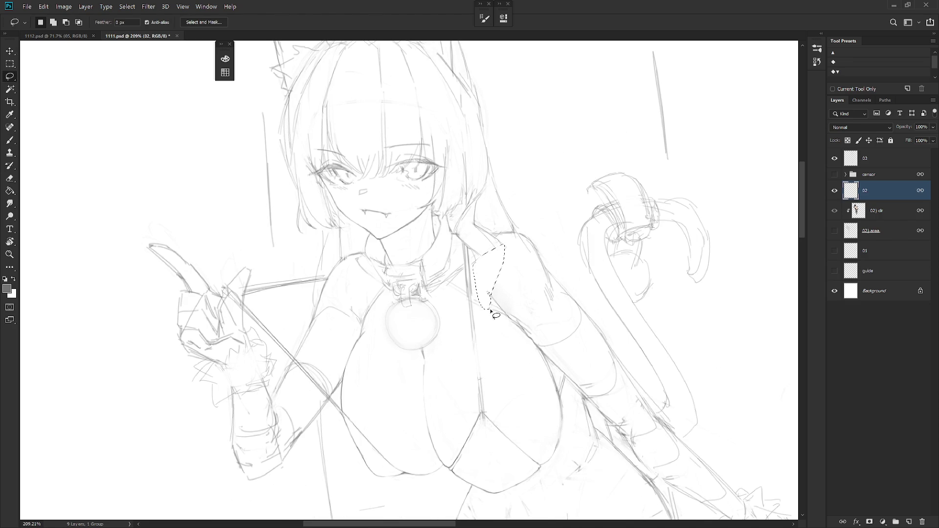
{"action": "key", "text": "ctrl+d"}
{"action": "left_click_drag", "start_coordinate": [495, 289], "coordinate": [514, 309]}
{"action": "key", "text": "b"}
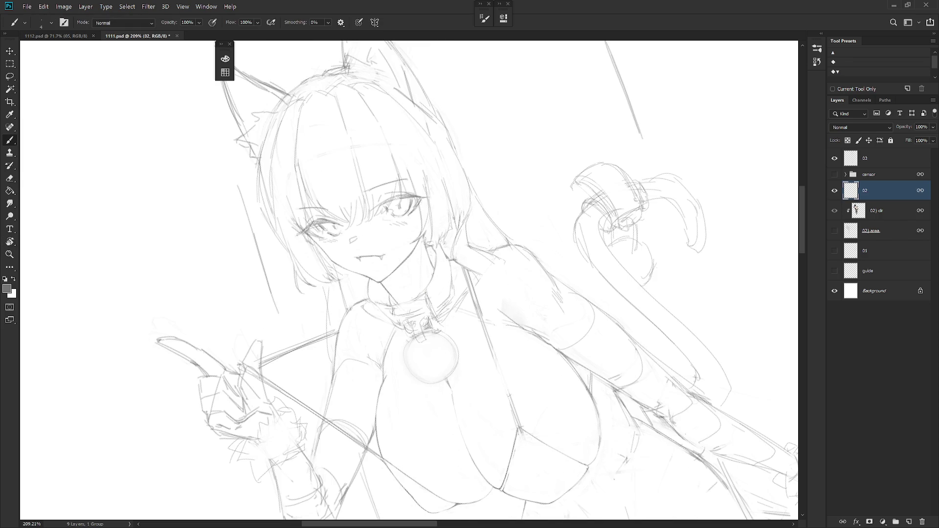
{"action": "left_click_drag", "start_coordinate": [461, 256], "coordinate": [495, 246]}
{"action": "left_click_drag", "start_coordinate": [517, 281], "coordinate": [519, 332]}
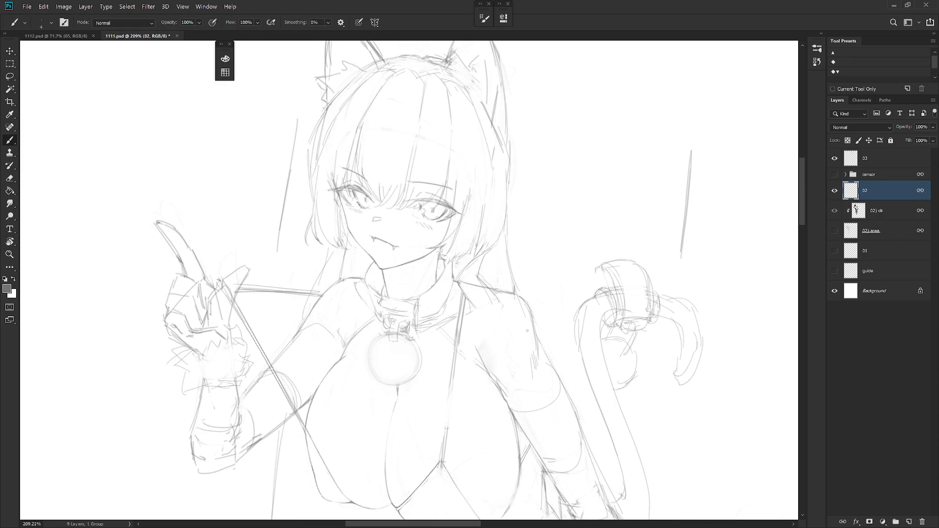
- Erase the faint old vertical line on the chest
{"action": "key", "text": "r"}
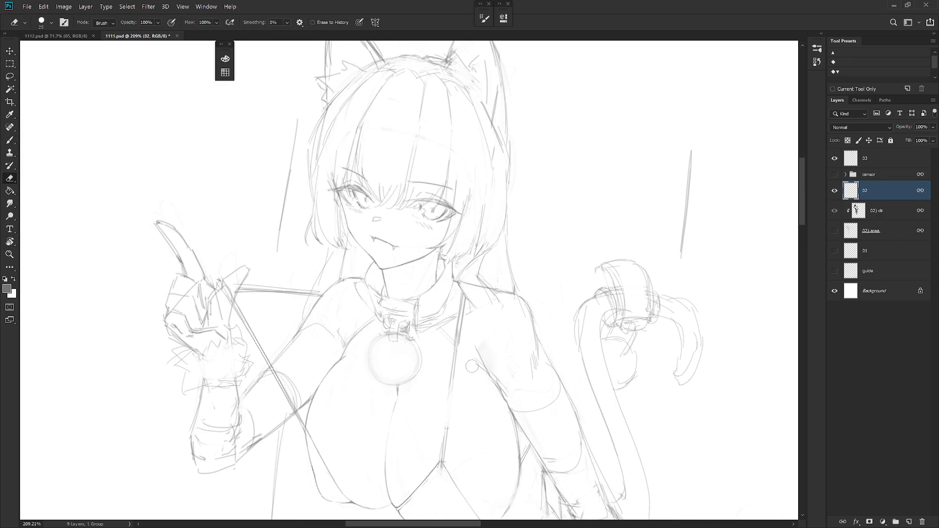
{"action": "mouse_move", "coordinate": [488, 390]}
{"action": "left_mouse_down"}
{"action": "mouse_move", "coordinate": [533, 354]}
{"action": "mouse_move", "coordinate": [503, 267]}
{"action": "left_mouse_up"}
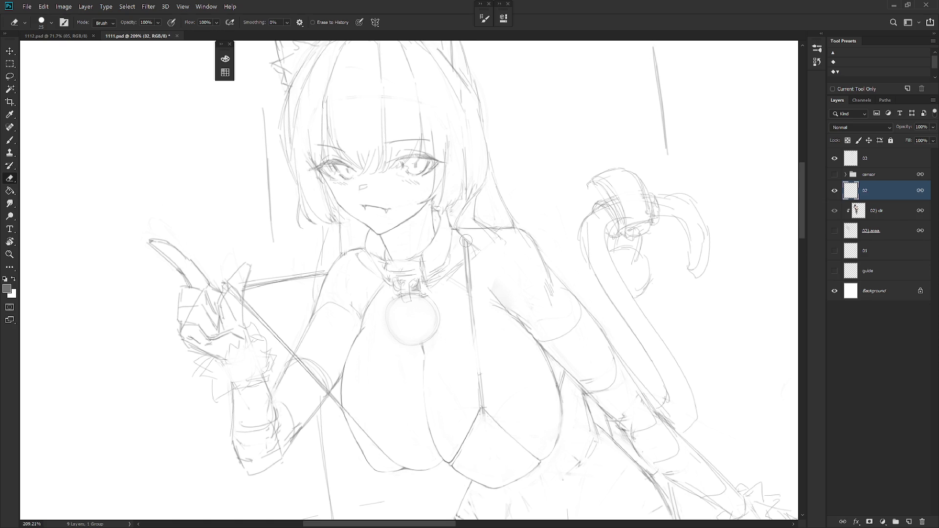
{"action": "left_click_drag", "start_coordinate": [472, 317], "coordinate": [482, 408]}
{"action": "key", "text": "b"}
- Redraw the long string line from below the collar down the chest and darken it
{"action": "left_click_drag", "start_coordinate": [463, 248], "coordinate": [466, 266]}
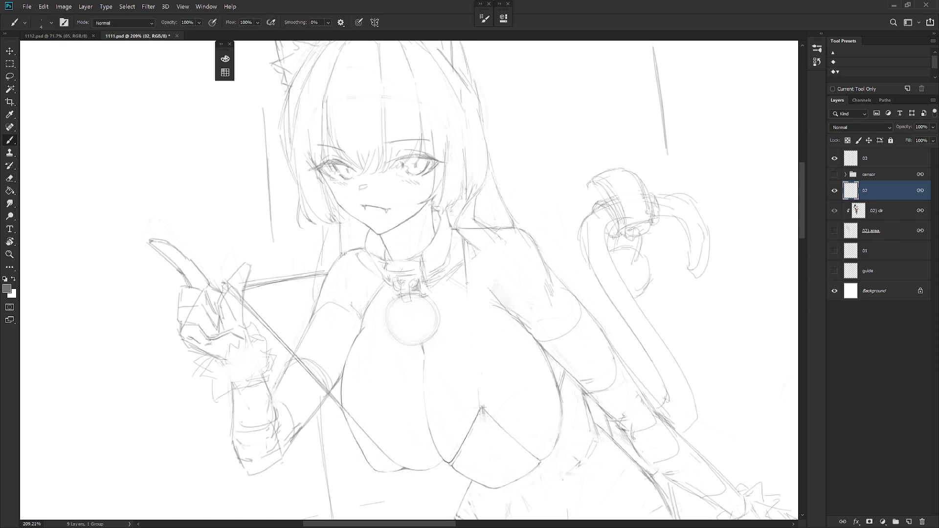
{"action": "left_click_drag", "start_coordinate": [472, 347], "coordinate": [479, 404]}
{"action": "key", "text": "ctrl+z"}
{"action": "left_click_drag", "start_coordinate": [465, 264], "coordinate": [478, 400]}
{"action": "key", "text": "ctrl+z"}
{"action": "left_click_drag", "start_coordinate": [465, 264], "coordinate": [479, 383]}
{"action": "key", "text": "ctrl+z"}
{"action": "left_click_drag", "start_coordinate": [465, 253], "coordinate": [479, 395]}
{"action": "left_click_drag", "start_coordinate": [469, 273], "coordinate": [480, 387]}
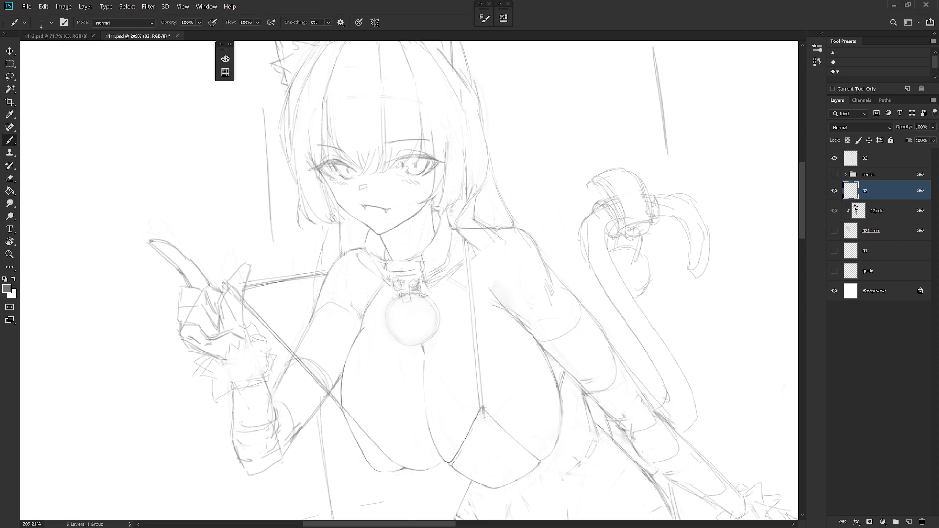
{"action": "scroll", "coordinate": [518, 364], "scroll_direction": "down", "scroll_amount": 4}
{"action": "scroll", "coordinate": [566, 386], "scroll_direction": "down", "scroll_amount": 4}
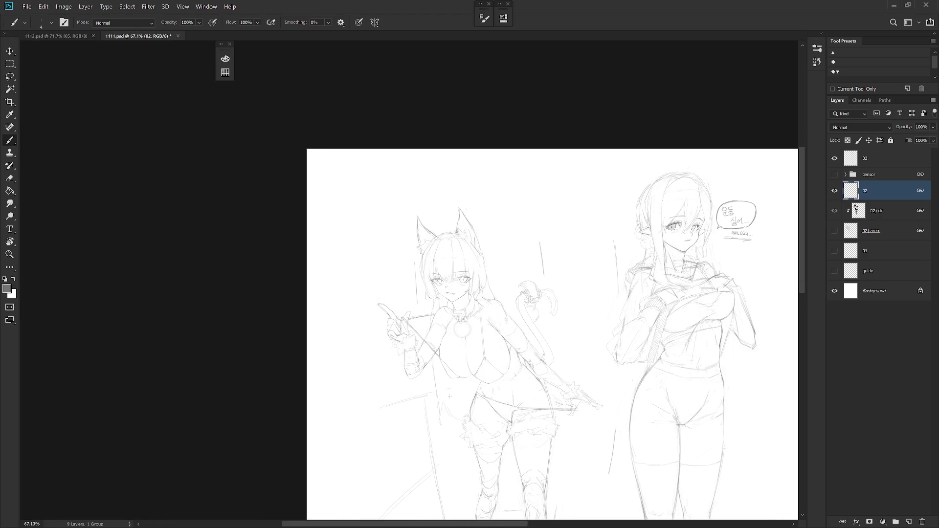
- Erase stray torso strokes while rotating the view around the figure, then reset the view
{"action": "scroll", "coordinate": [506, 371], "scroll_direction": "up", "scroll_amount": 2}
{"action": "scroll", "coordinate": [508, 361], "scroll_direction": "up", "scroll_amount": 2}
{"action": "key", "text": "e"}
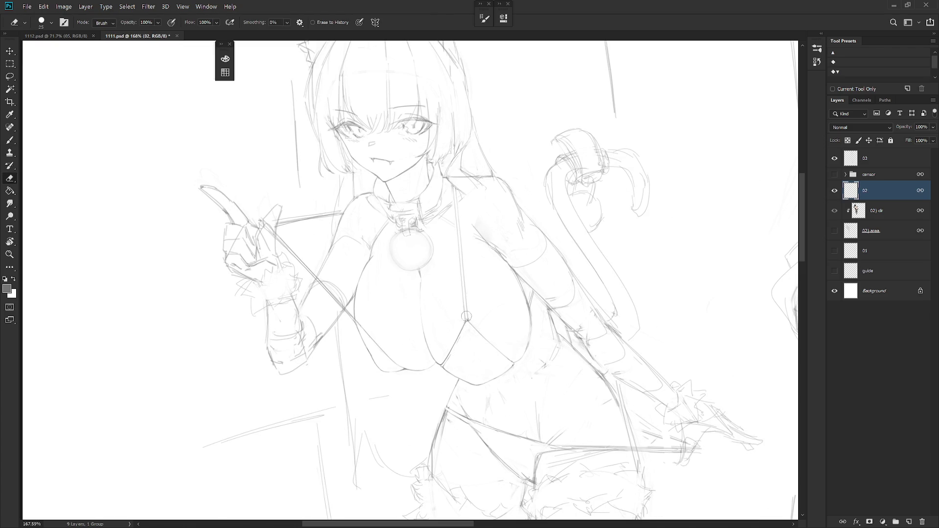
{"action": "key", "text": "r"}
{"action": "left_click_drag", "start_coordinate": [469, 320], "coordinate": [408, 257]}
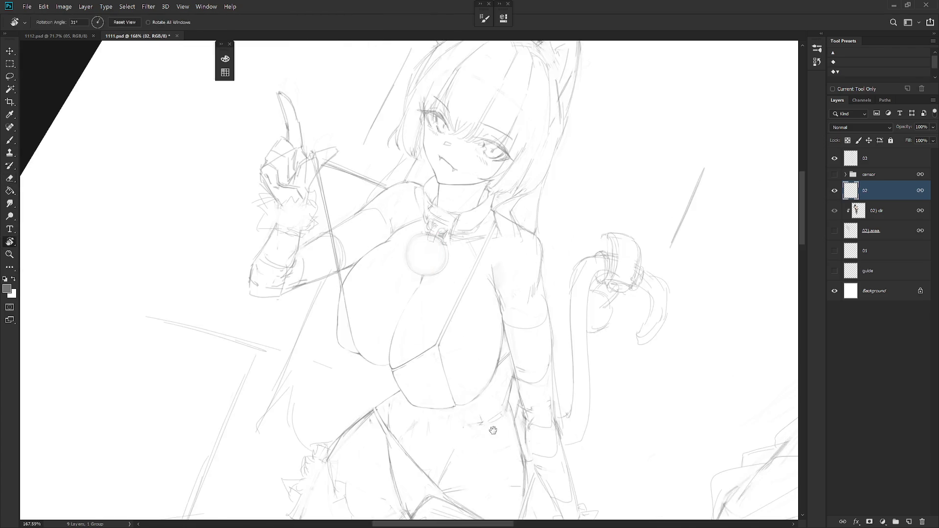
{"action": "key", "text": "b"}
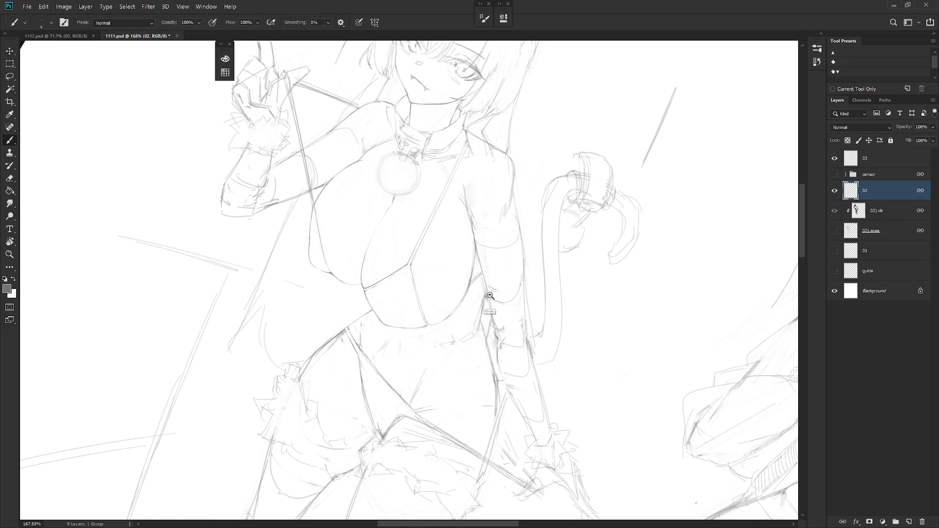
{"action": "scroll", "coordinate": [481, 296], "scroll_direction": "down", "scroll_amount": 3}
{"action": "key", "text": "Escape"}
- Turn the view upside down and redraw the arm and tail contours, erasing stray strokes
{"action": "key", "text": "r"}
{"action": "left_click_drag", "start_coordinate": [491, 381], "coordinate": [467, 179]}
{"action": "scroll", "coordinate": [467, 179], "scroll_direction": "up", "scroll_amount": 3}
{"action": "key", "text": "e"}
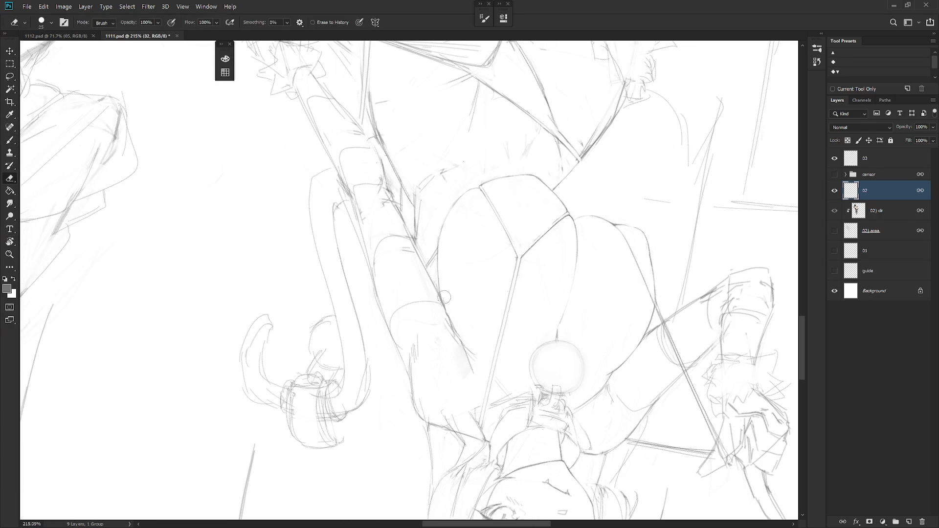
{"action": "mouse_move", "coordinate": [461, 244]}
{"action": "left_mouse_down"}
{"action": "mouse_move", "coordinate": [456, 272]}
{"action": "mouse_move", "coordinate": [445, 262]}
{"action": "left_mouse_up"}
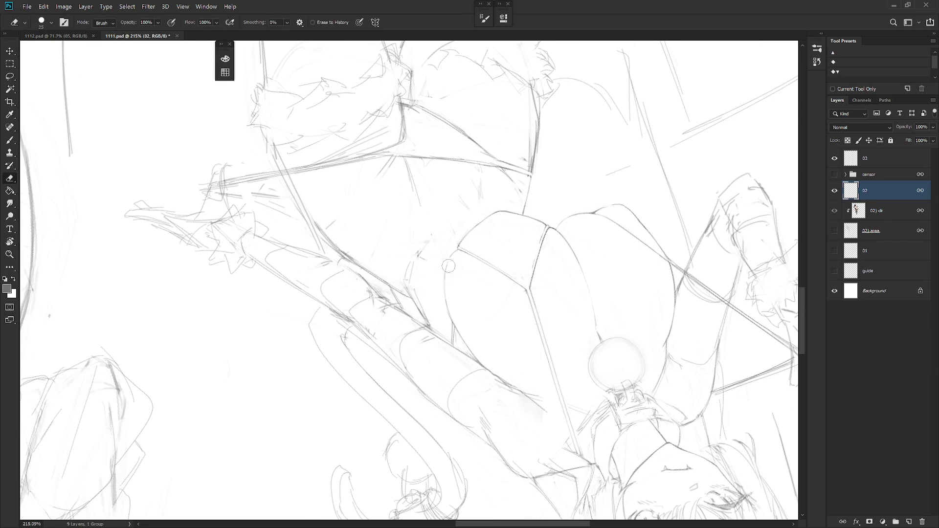
{"action": "key", "text": "b"}
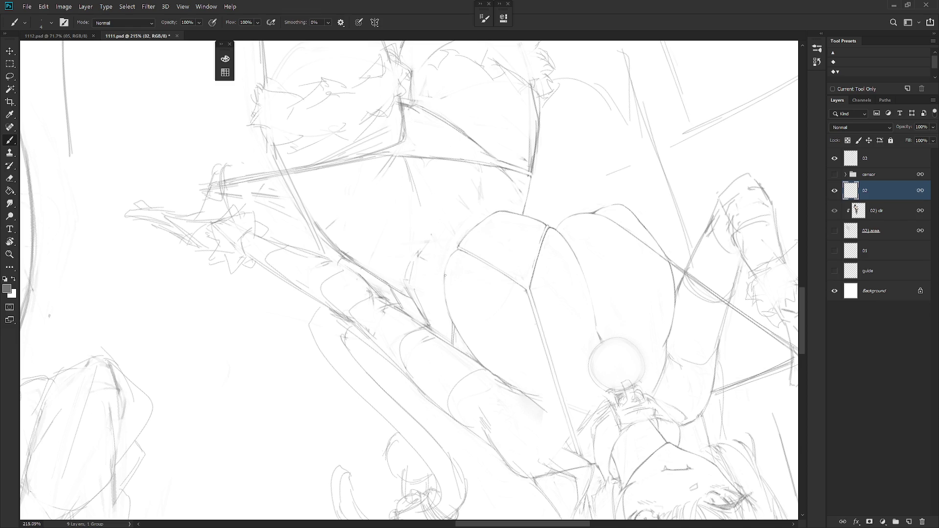
{"action": "key", "text": "e"}
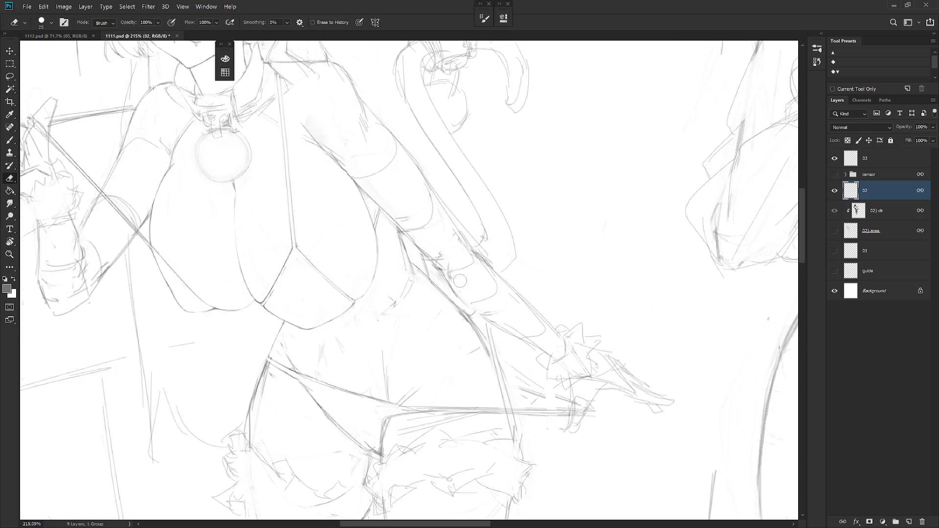
{"action": "scroll", "coordinate": [661, 453], "scroll_direction": "down", "scroll_amount": 3, "text": "alt"}
{"action": "key", "text": "b"}
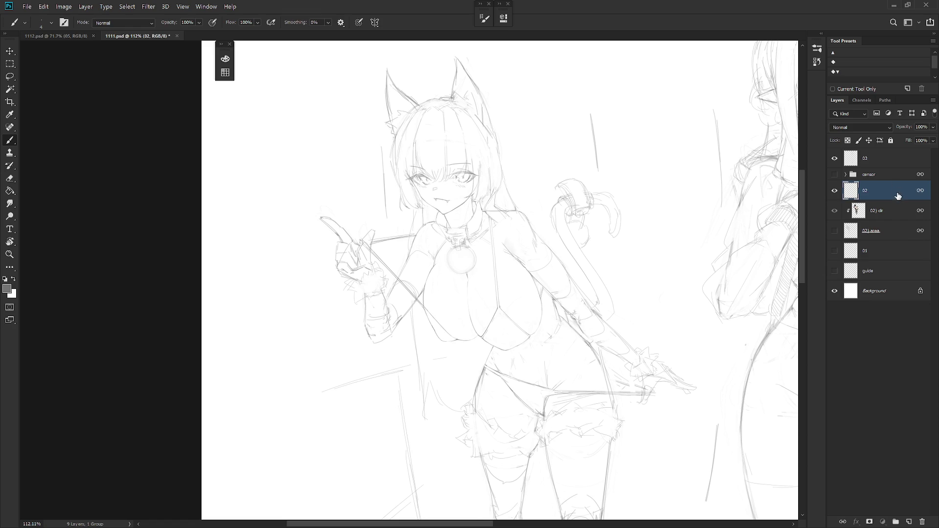
- Smudge and erase stray strokes around the cat-girl's face and chest
{"action": "left_click_drag", "start_coordinate": [618, 364], "coordinate": [568, 364]}
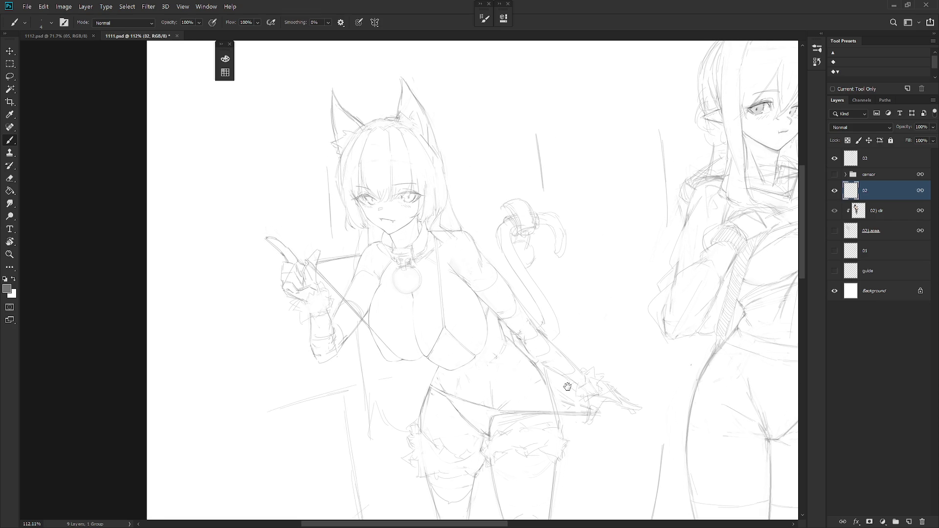
{"action": "mouse_move", "coordinate": [577, 399]}
{"action": "left_mouse_down"}
{"action": "mouse_move", "coordinate": [480, 309]}
{"action": "mouse_move", "coordinate": [508, 309]}
{"action": "left_mouse_up"}
{"action": "key", "text": "r"}
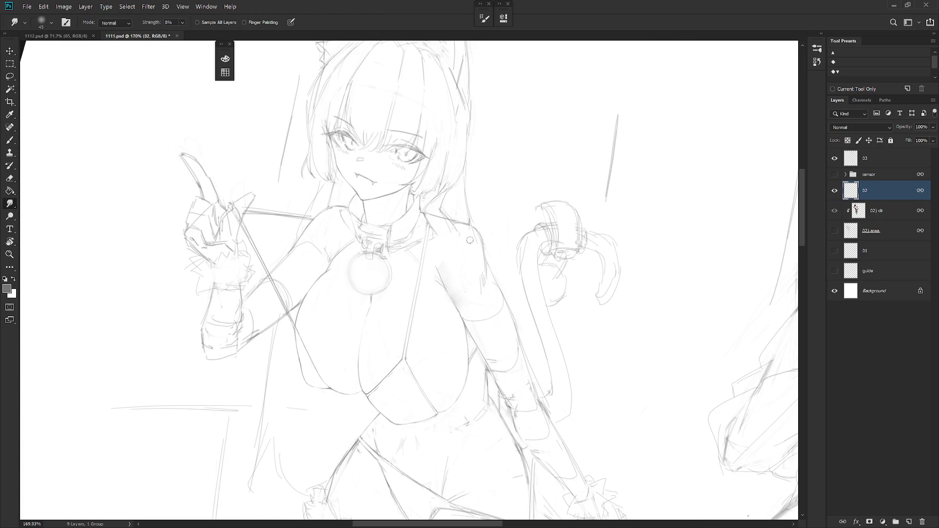
{"action": "scroll", "coordinate": [502, 283], "scroll_direction": "up", "scroll_amount": 1}
{"action": "key", "text": "e"}
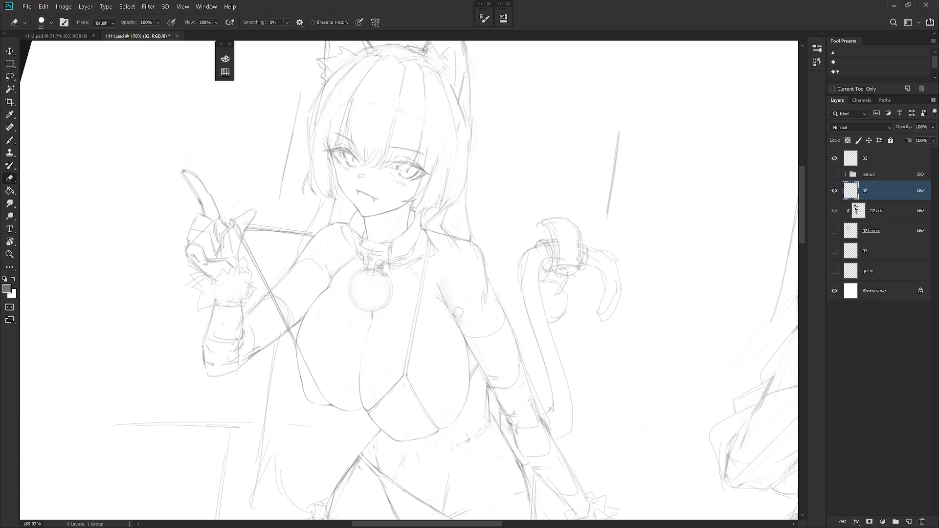
{"action": "left_click_drag", "start_coordinate": [520, 320], "coordinate": [502, 323]}
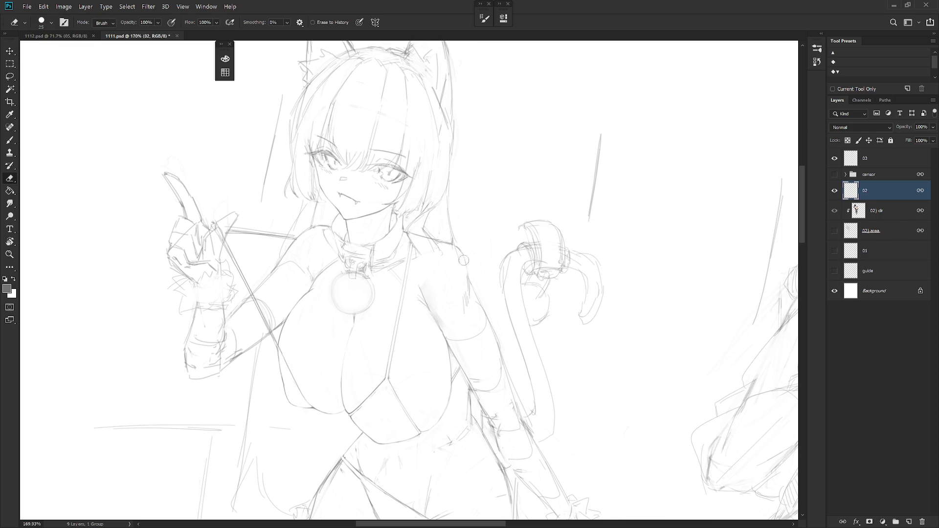
{"action": "key", "text": "b"}
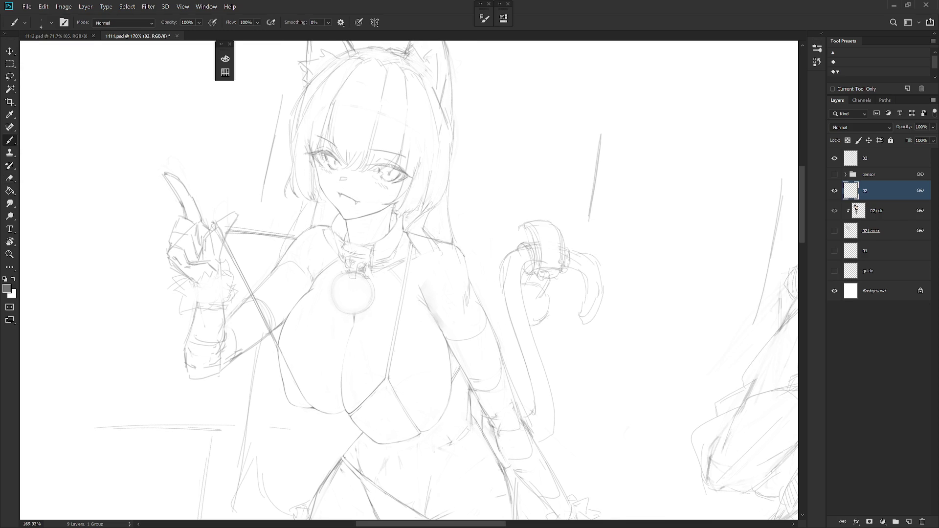
{"action": "key", "text": "e"}
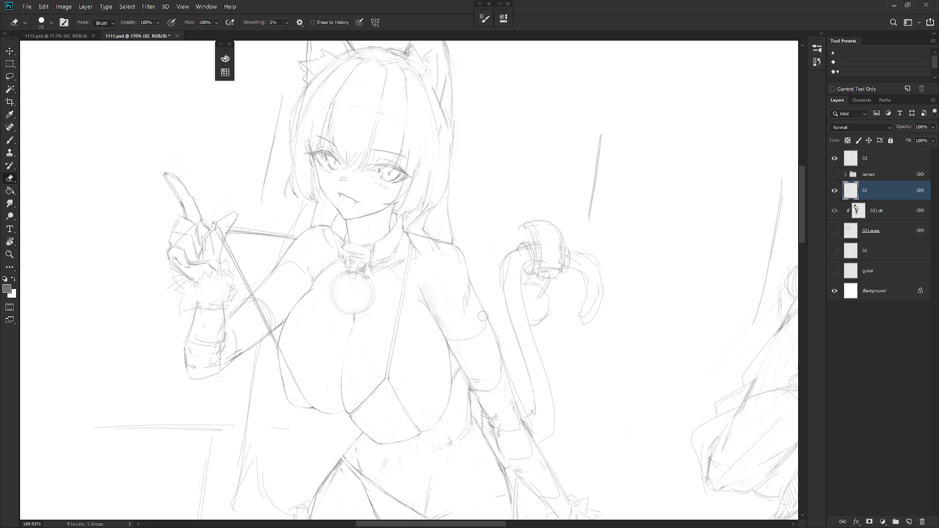
{"action": "scroll", "coordinate": [489, 318], "scroll_direction": "down", "scroll_amount": 2}
{"action": "scroll", "coordinate": [526, 232], "scroll_direction": "down", "scroll_amount": 1}
{"action": "key", "text": "b"}
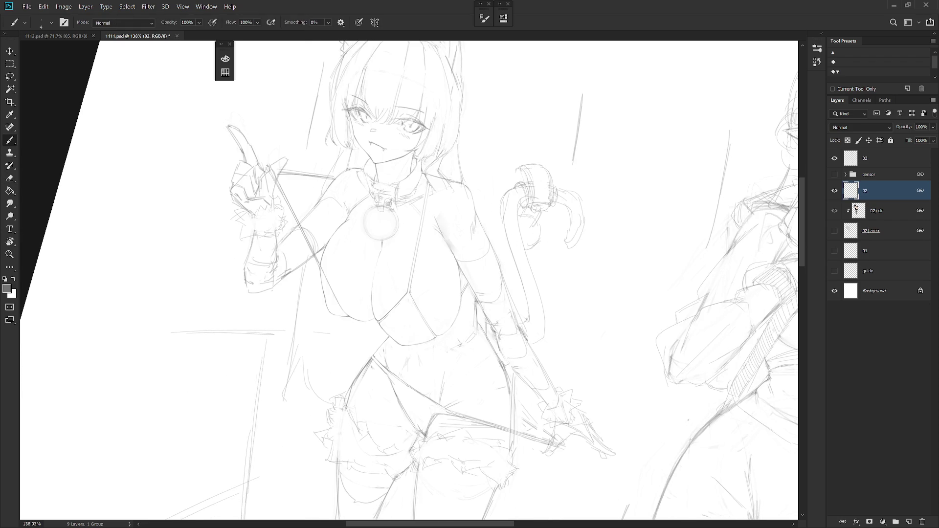
- Redraw the pointing hand lines at a new view angle, erasing stray strokes
{"action": "left_click_drag", "start_coordinate": [574, 335], "coordinate": [497, 244]}
{"action": "key", "text": "e"}
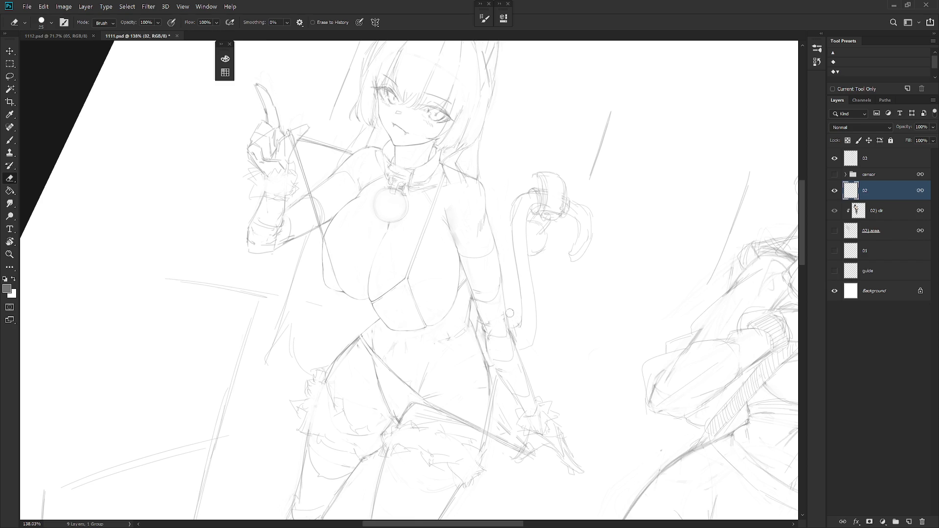
{"action": "key", "text": "b"}
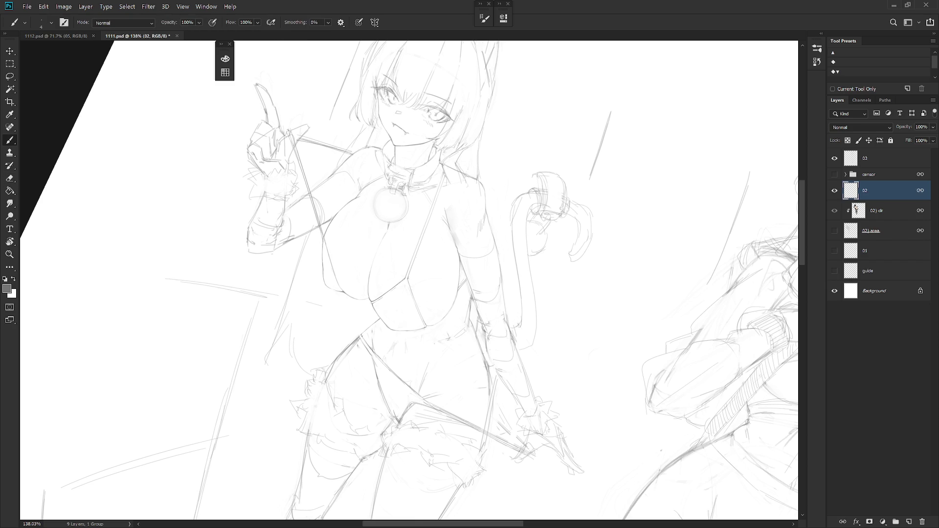
{"action": "key", "text": "e"}
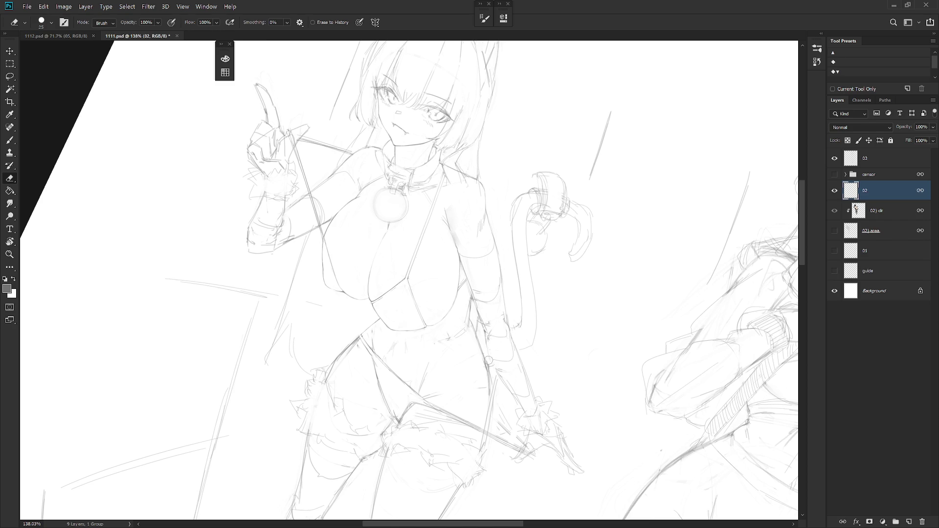
{"action": "key", "text": "b"}
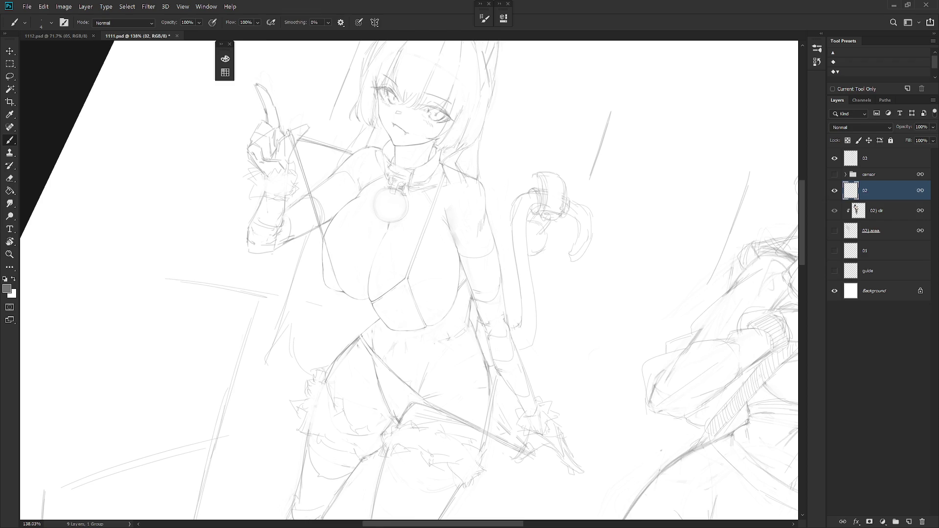
{"action": "key", "text": "e"}
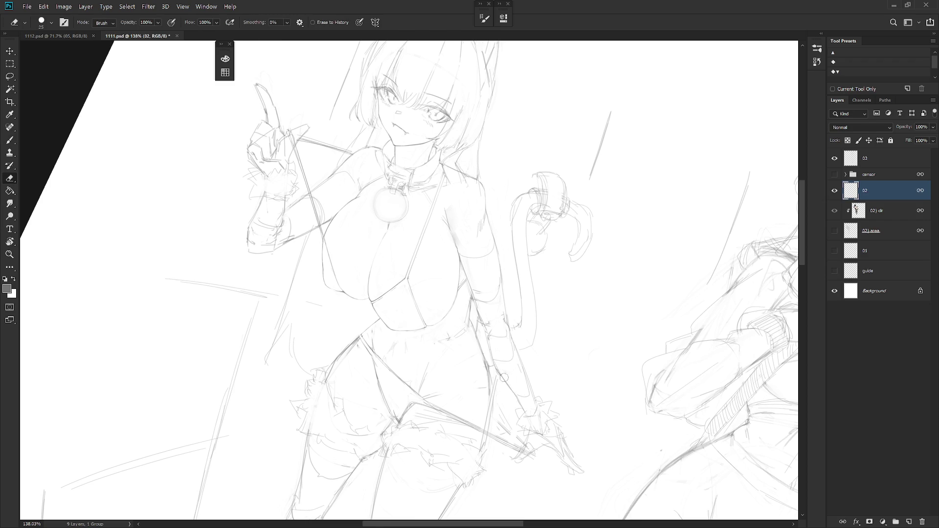
{"action": "key", "text": "b"}
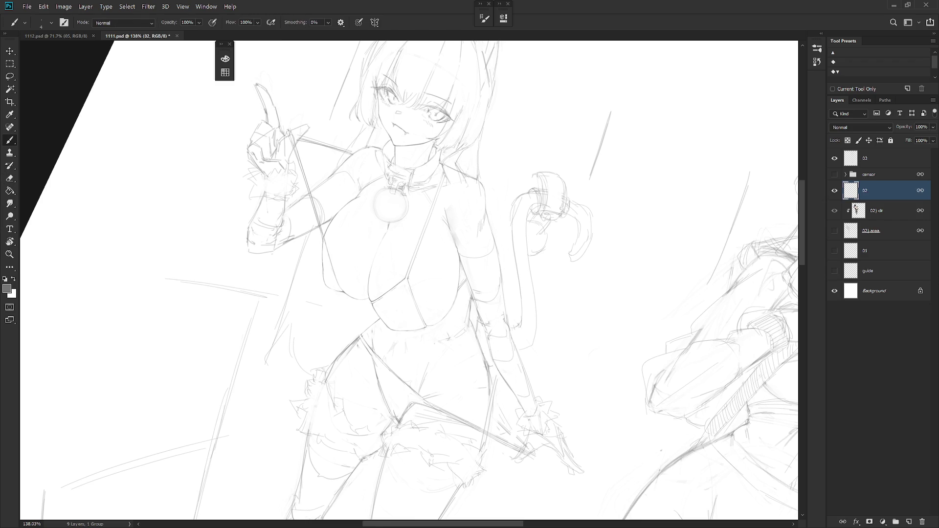
{"action": "left_click_drag", "start_coordinate": [489, 146], "coordinate": [562, 221]}
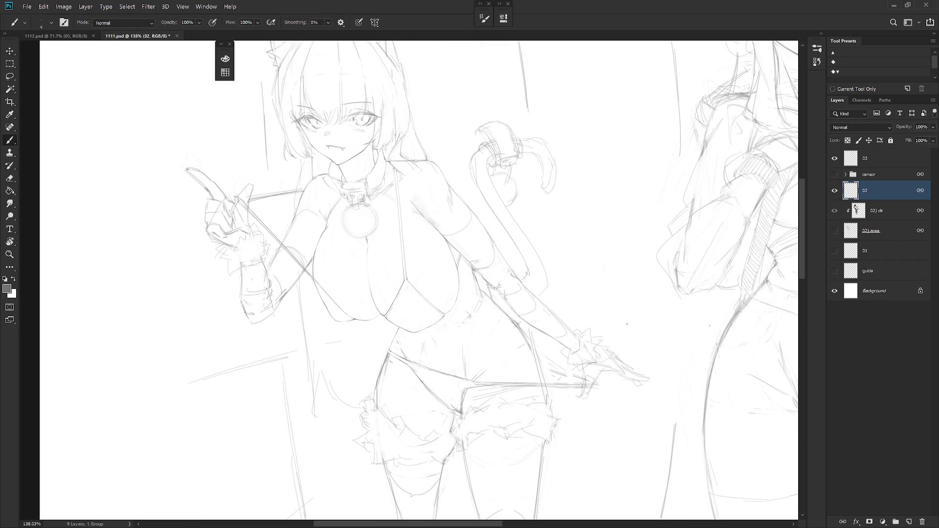
- Refine the hip lines with the size-4 brush and eraser, then zoom out
{"action": "key", "text": "e"}
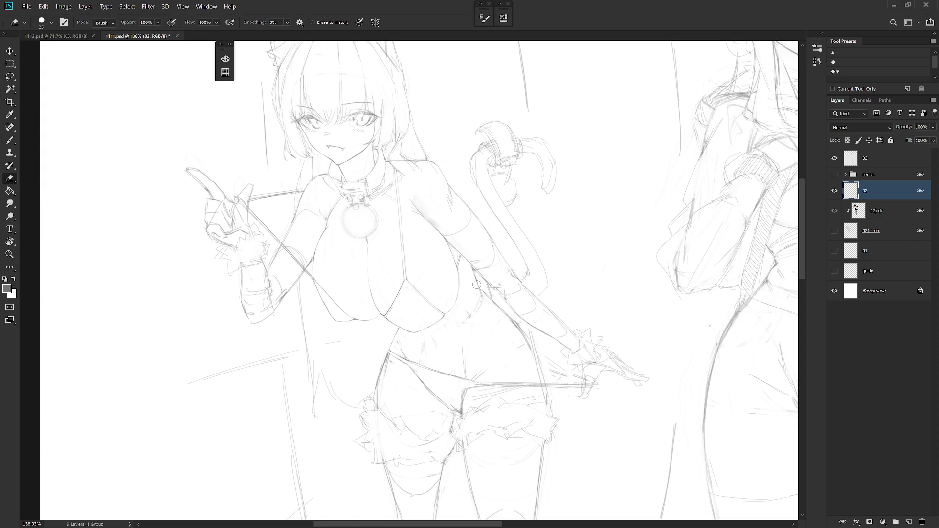
{"action": "key", "text": "b"}
{"action": "key", "text": "e"}
{"action": "left_click_drag", "start_coordinate": [505, 268], "coordinate": [473, 312]}
{"action": "key", "text": "b"}
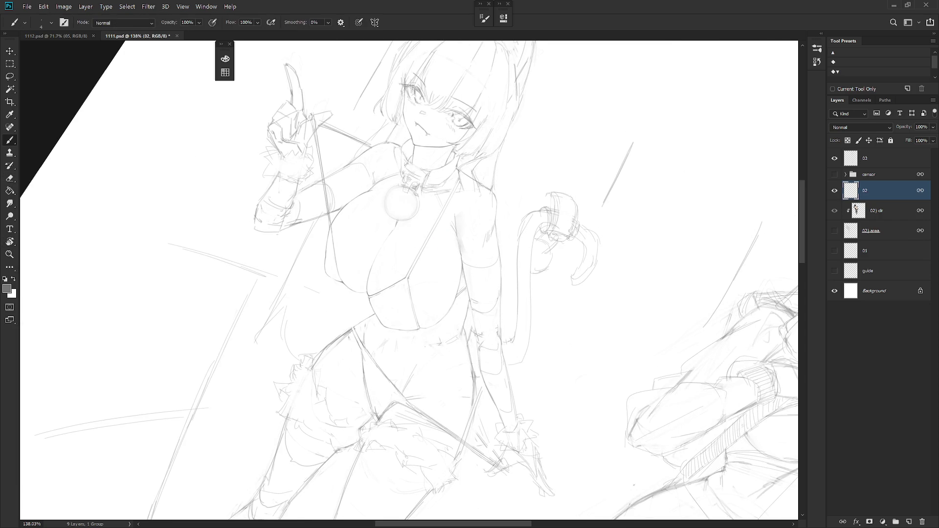
{"action": "key", "text": "e"}
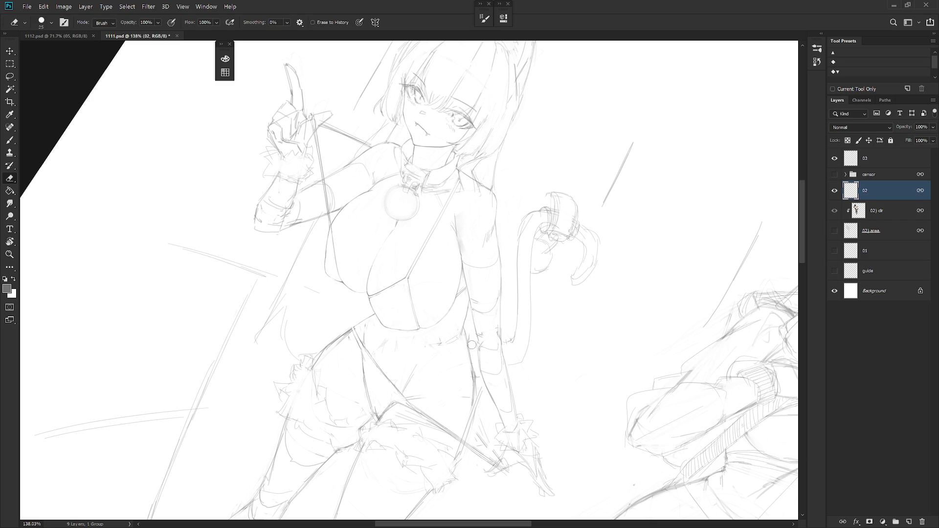
{"action": "key", "text": "b"}
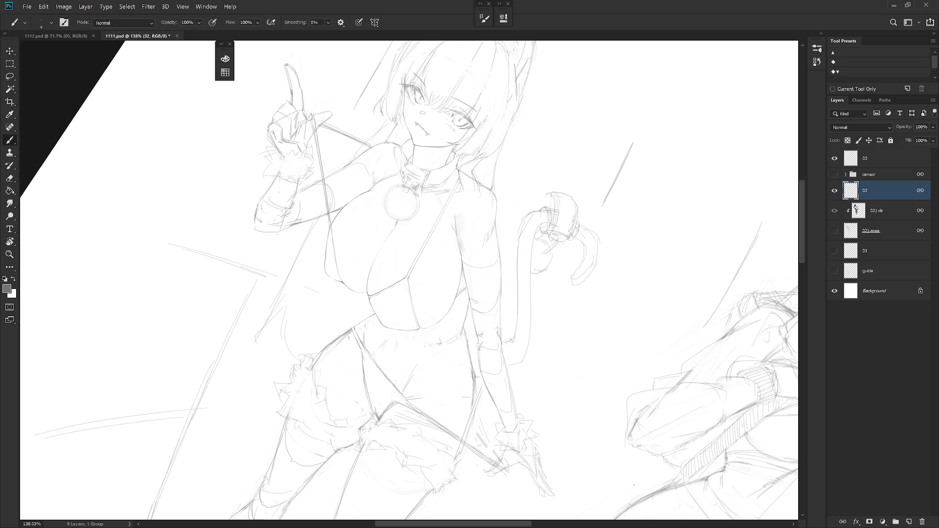
{"action": "key", "text": "e"}
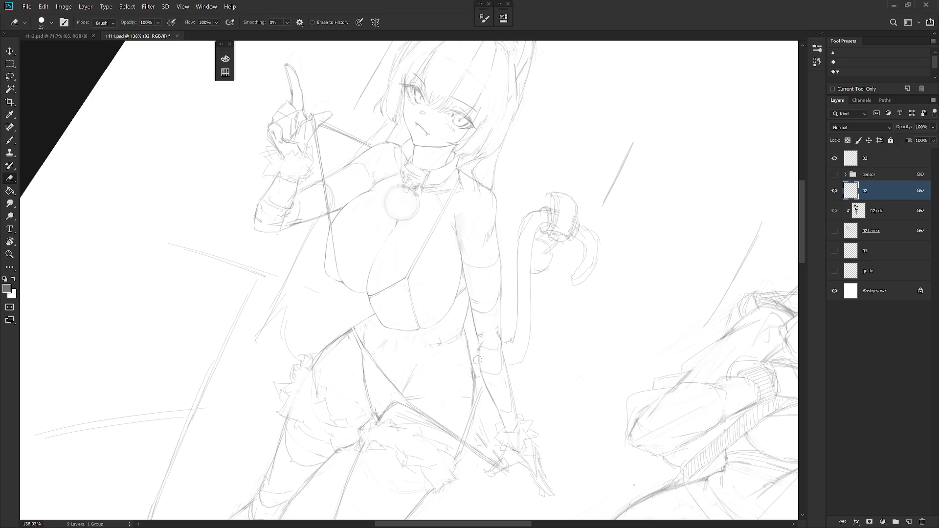
{"action": "key", "text": "b"}
{"action": "key", "text": "e"}
{"action": "key", "text": "b"}
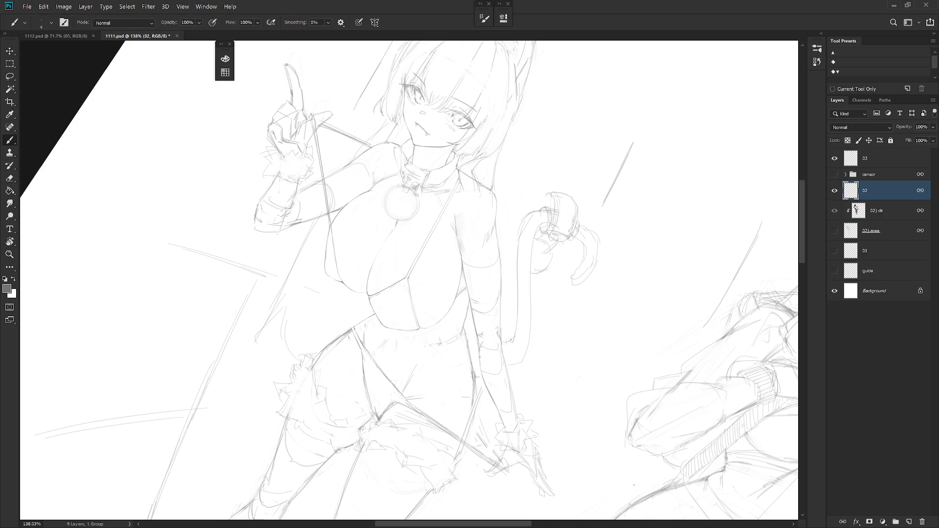
{"action": "left_click_drag", "start_coordinate": [519, 352], "coordinate": [709, 325]}
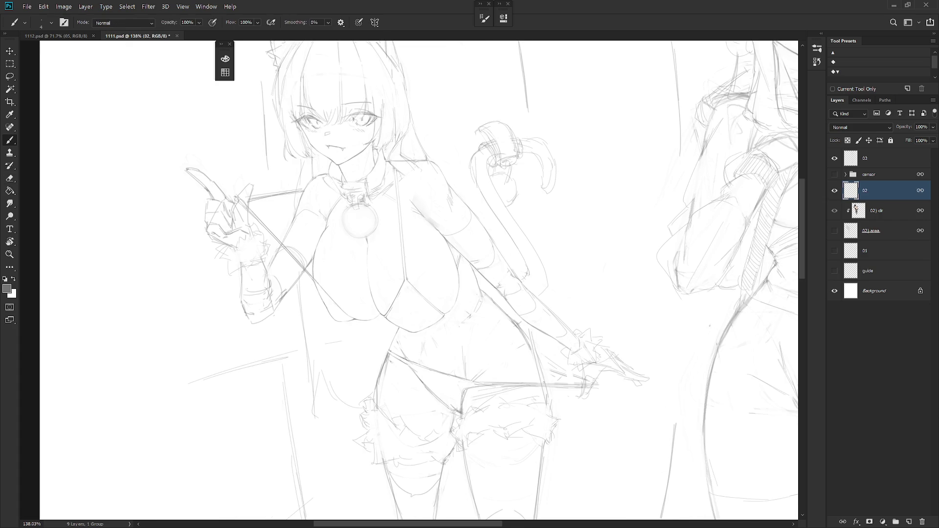
{"action": "left_click_drag", "start_coordinate": [543, 382], "coordinate": [484, 299]}
{"action": "key", "text": "e"}
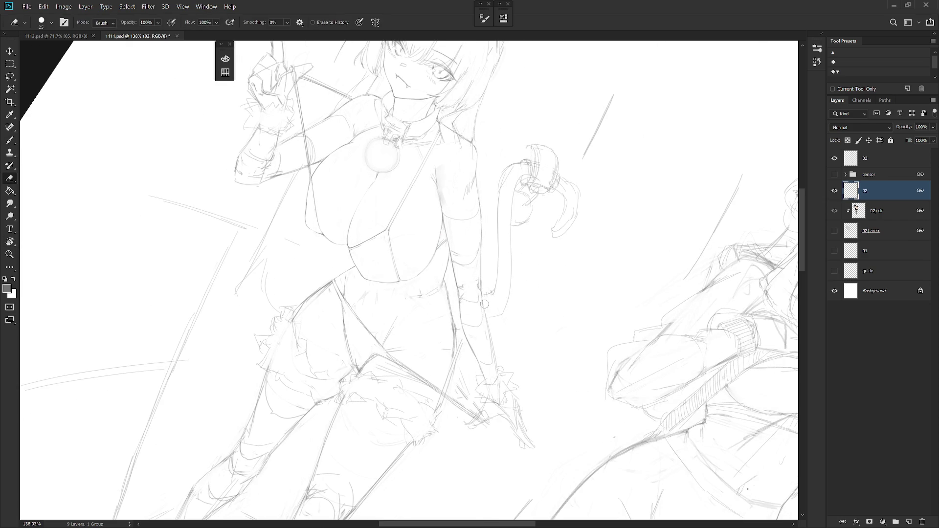
{"action": "key", "text": "b"}
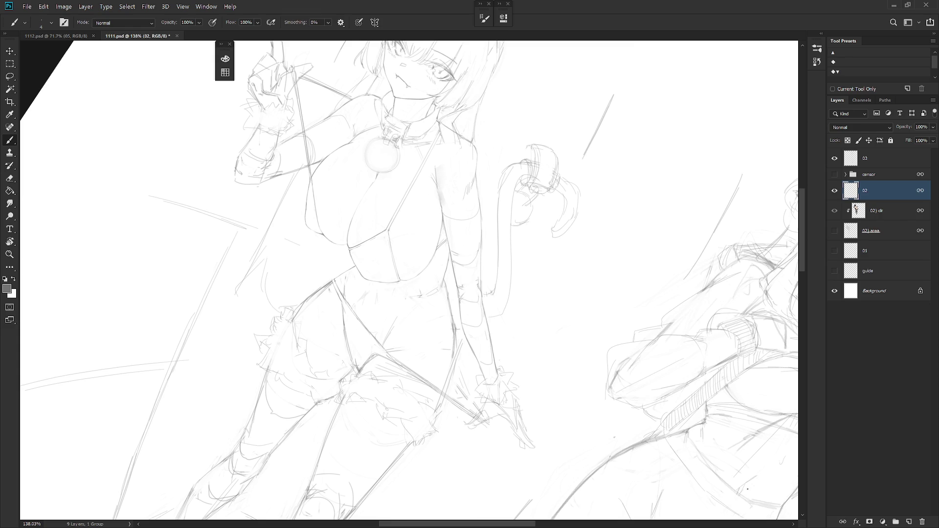
{"action": "scroll", "coordinate": [570, 412], "scroll_direction": "down", "scroll_amount": 3}
{"action": "scroll", "coordinate": [570, 412], "scroll_direction": "down", "scroll_amount": 3}
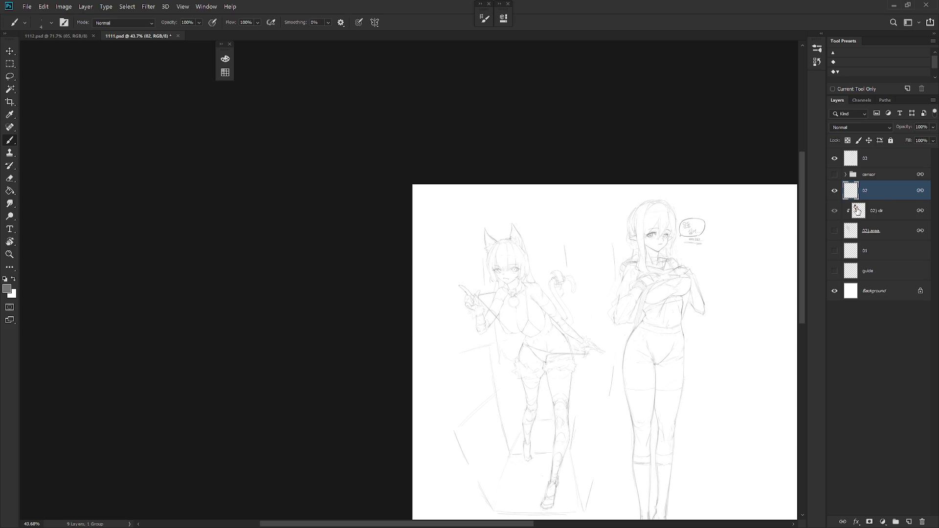
- Zoom into the hips and lighten the thigh contour line with the eraser
{"action": "scroll", "coordinate": [549, 329], "scroll_direction": "up", "scroll_amount": 2}
{"action": "scroll", "coordinate": [549, 329], "scroll_direction": "up", "scroll_amount": 2}
{"action": "scroll", "coordinate": [549, 328], "scroll_direction": "up", "scroll_amount": 2}
{"action": "scroll", "coordinate": [549, 329], "scroll_direction": "up", "scroll_amount": 4}
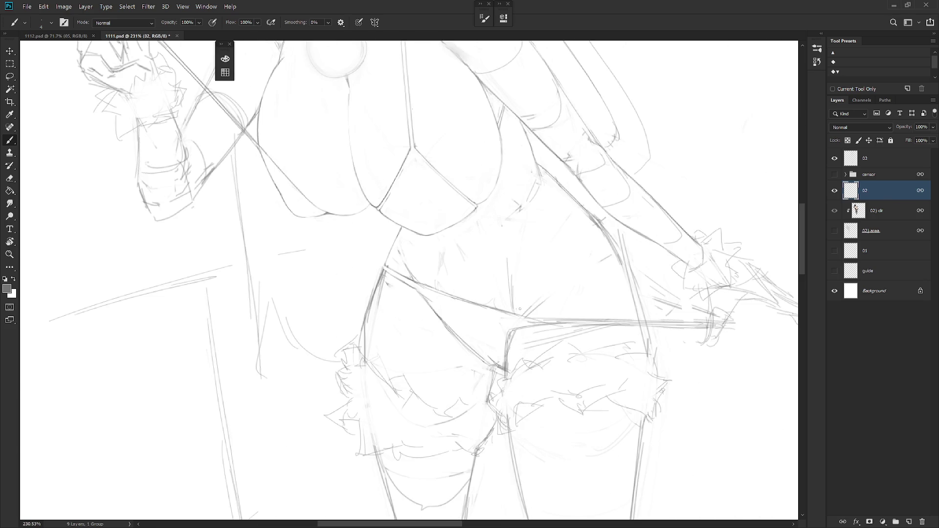
{"action": "key", "text": "e"}
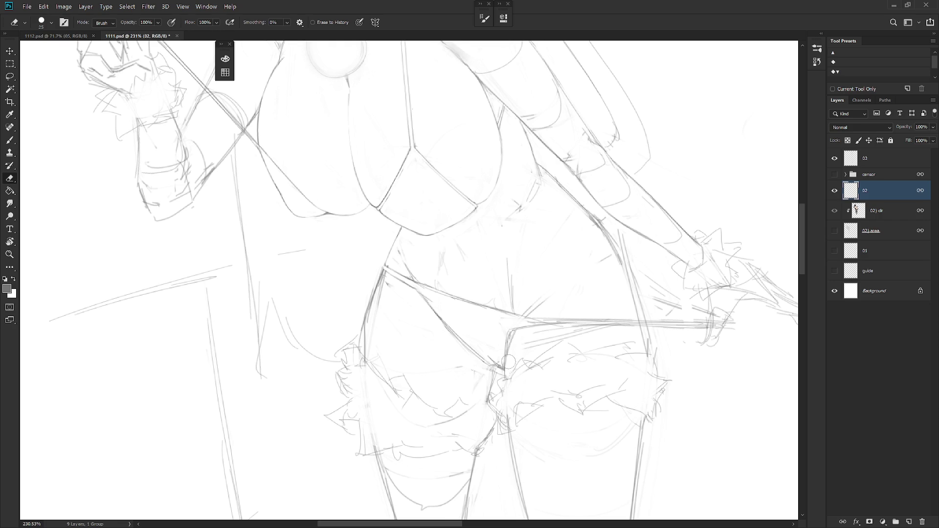
{"action": "left_click_drag", "start_coordinate": [511, 349], "coordinate": [448, 331]}
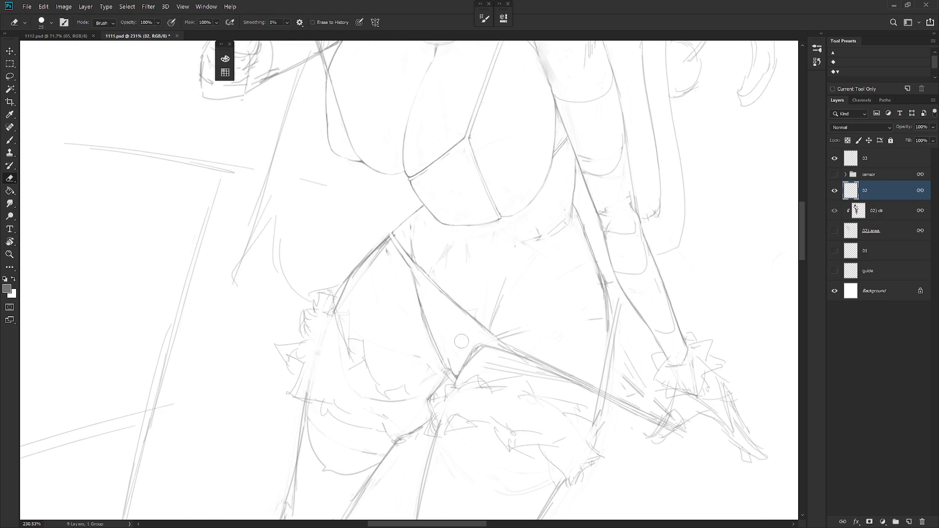
{"action": "left_click_drag", "start_coordinate": [416, 280], "coordinate": [437, 336]}
{"action": "key", "text": "b"}
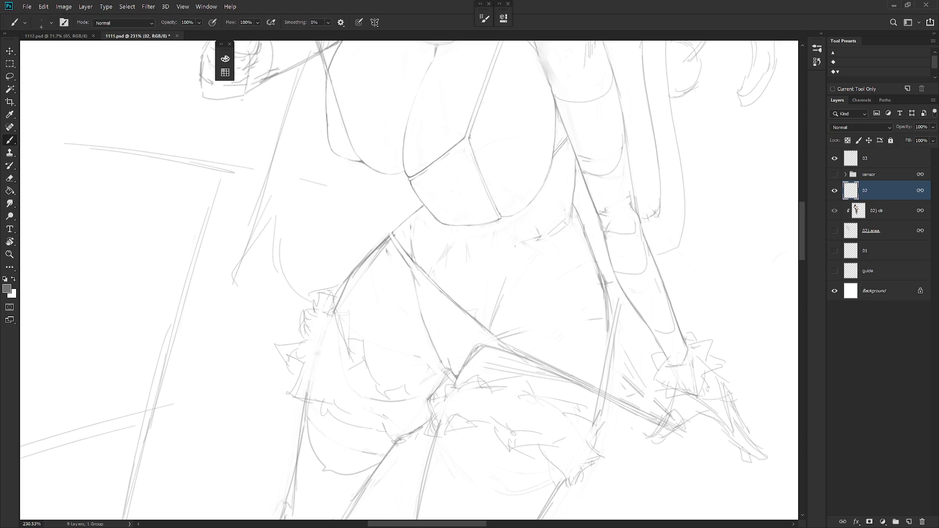
{"action": "key", "text": "e"}
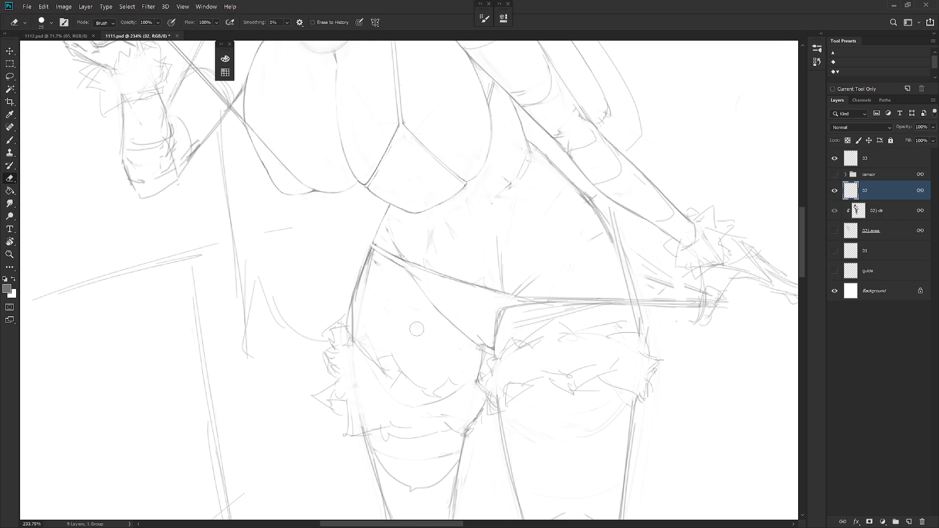
- Lighten the stray sketch strokes on the left thigh fur
{"action": "scroll", "coordinate": [398, 344], "scroll_direction": "down", "scroll_amount": 1}
{"action": "key", "text": "b"}
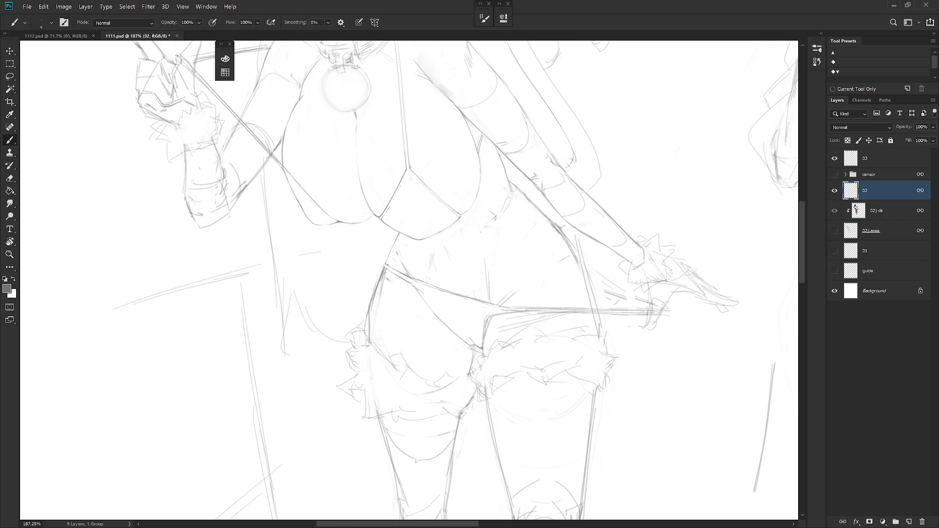
{"action": "key", "text": "e"}
{"action": "key", "text": "b"}
{"action": "key", "text": "e"}
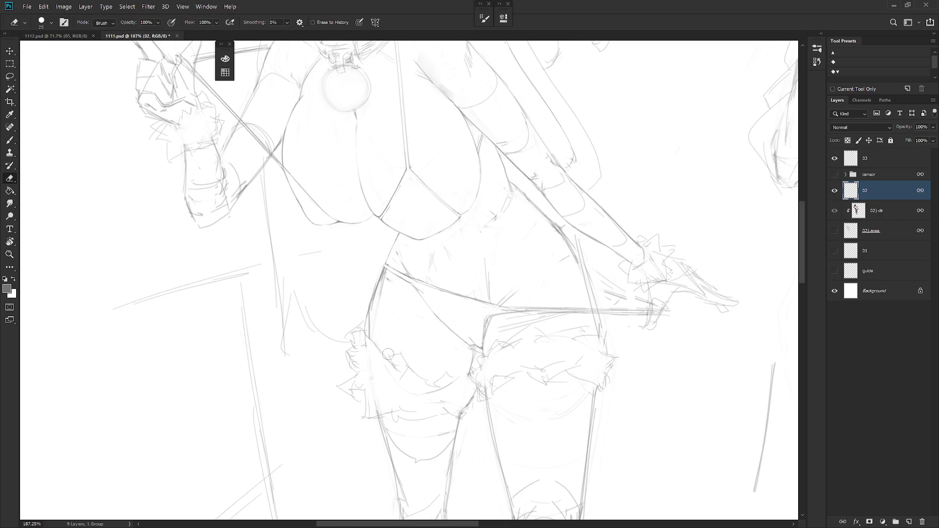
{"action": "key", "text": "b"}
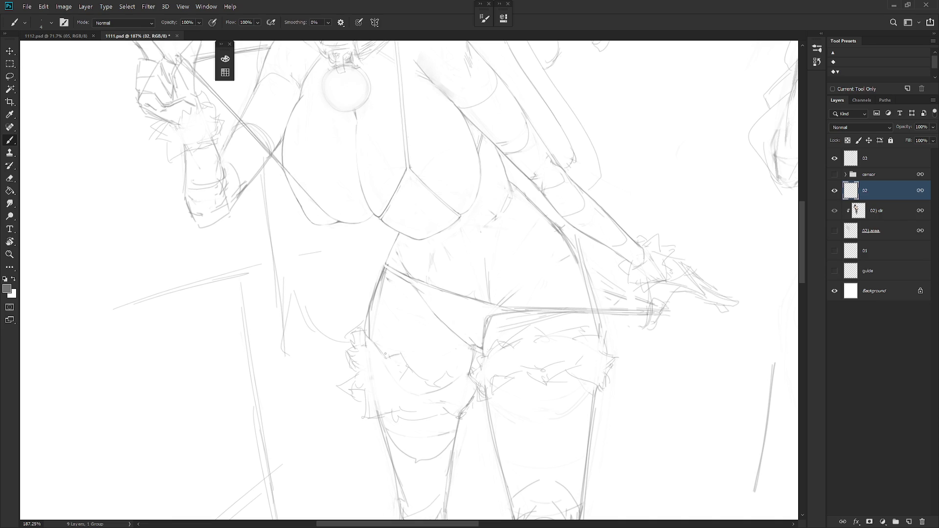
{"action": "key", "text": "e"}
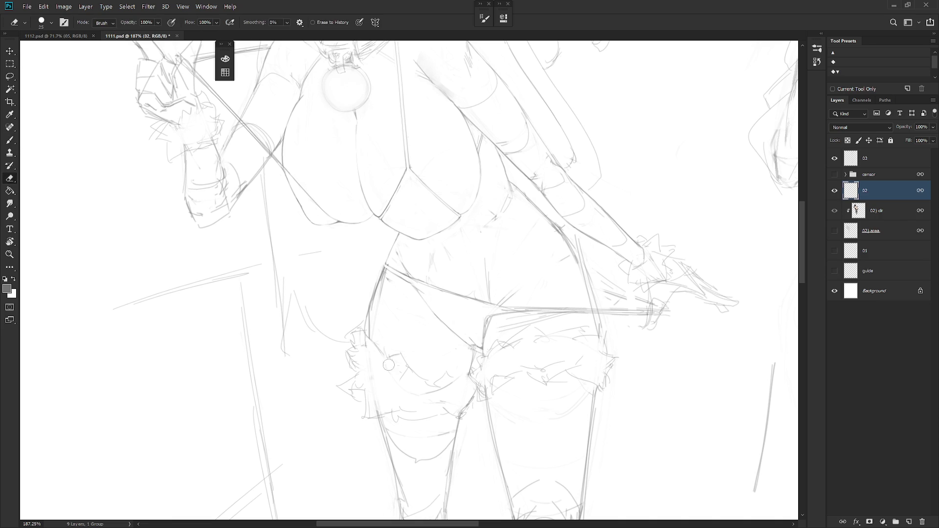
{"action": "mouse_move", "coordinate": [394, 358]}
{"action": "left_mouse_down"}
{"action": "mouse_move", "coordinate": [383, 367]}
{"action": "mouse_move", "coordinate": [371, 354]}
{"action": "mouse_move", "coordinate": [378, 407]}
{"action": "mouse_move", "coordinate": [381, 352]}
{"action": "left_mouse_up"}
{"action": "scroll", "coordinate": [460, 364], "scroll_direction": "down", "scroll_amount": 3}
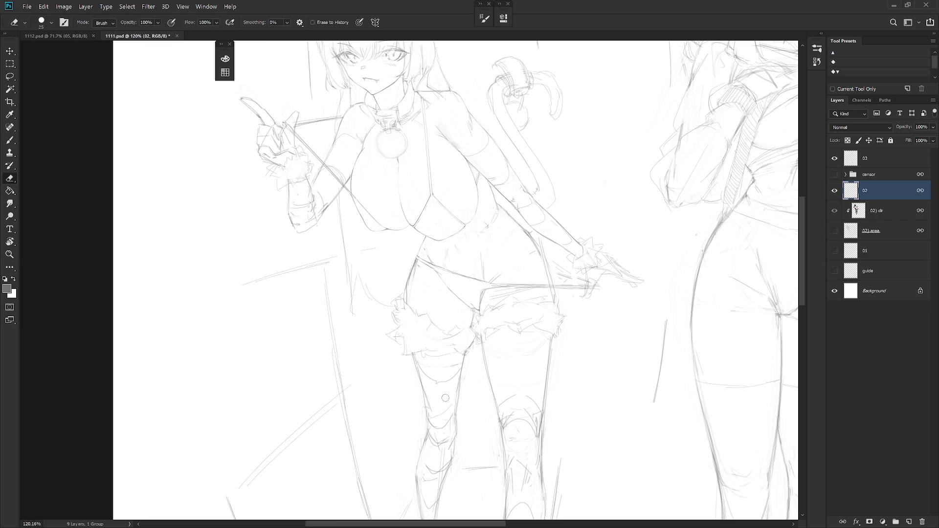
- Rotate the cat-girl sketch upright, zoom out to the whole figure and show the History panel
{"action": "scroll", "coordinate": [445, 397], "scroll_direction": "right", "scroll_amount": 3}
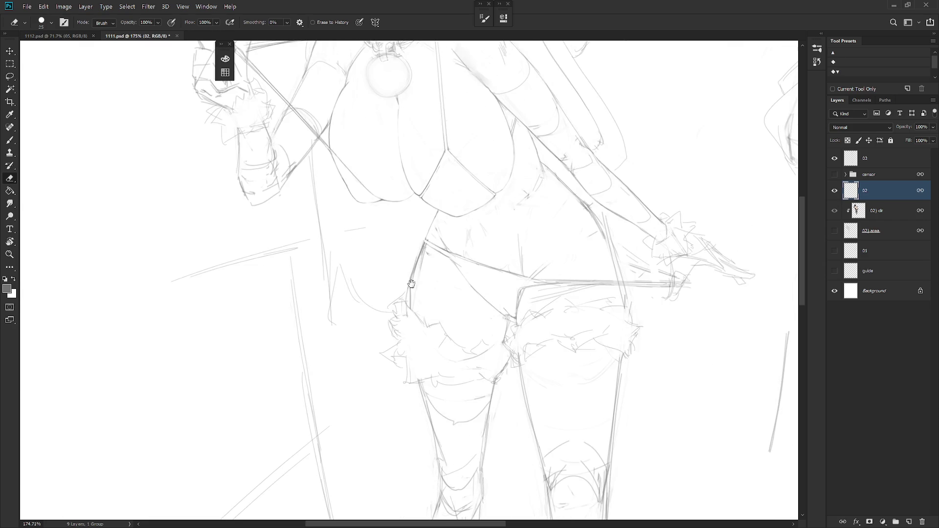
{"action": "scroll", "coordinate": [515, 314], "scroll_direction": "up", "scroll_amount": 2}
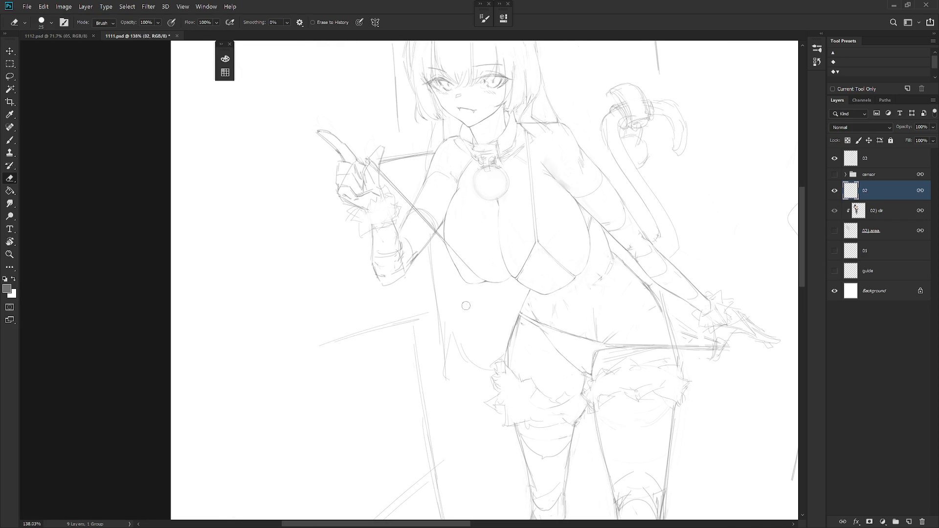
{"action": "left_click_drag", "start_coordinate": [607, 363], "coordinate": [557, 407]}
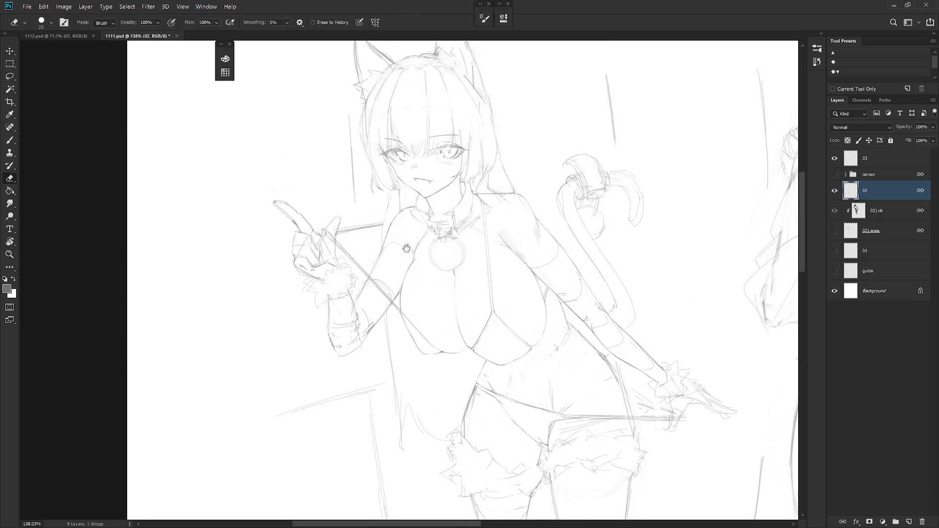
{"action": "scroll", "coordinate": [391, 210], "scroll_direction": "up", "scroll_amount": 5}
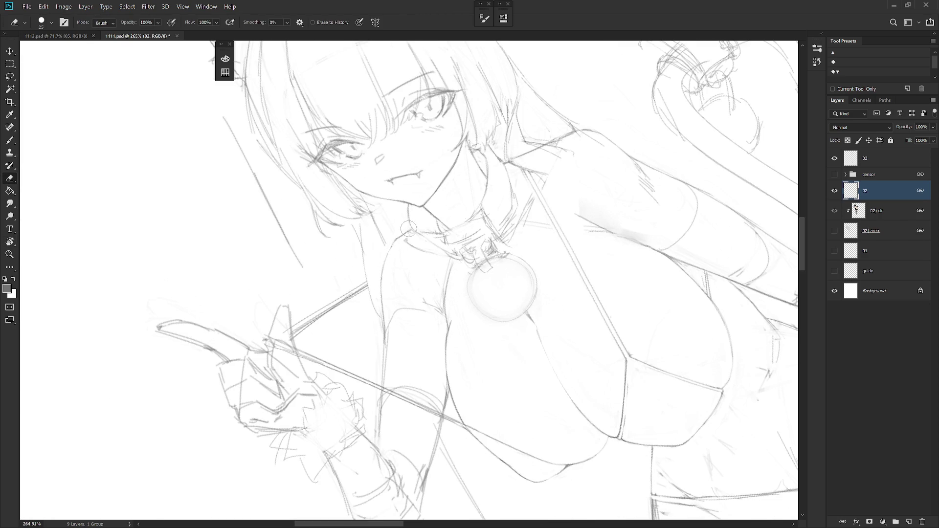
{"action": "key", "text": "b"}
{"action": "left_click_drag", "start_coordinate": [402, 229], "coordinate": [550, 226]}
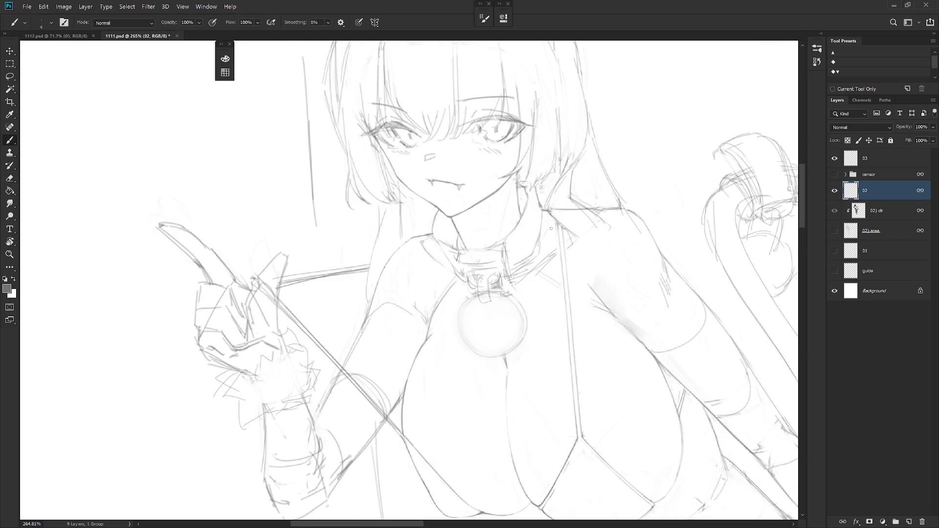
{"action": "left_click_drag", "start_coordinate": [601, 321], "coordinate": [458, 324]}
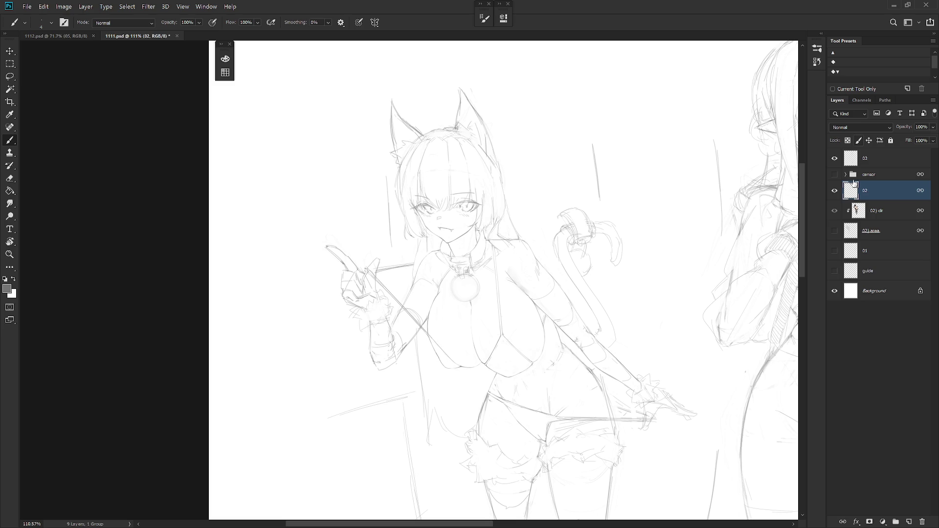
{"action": "left_click", "coordinate": [817, 61]}
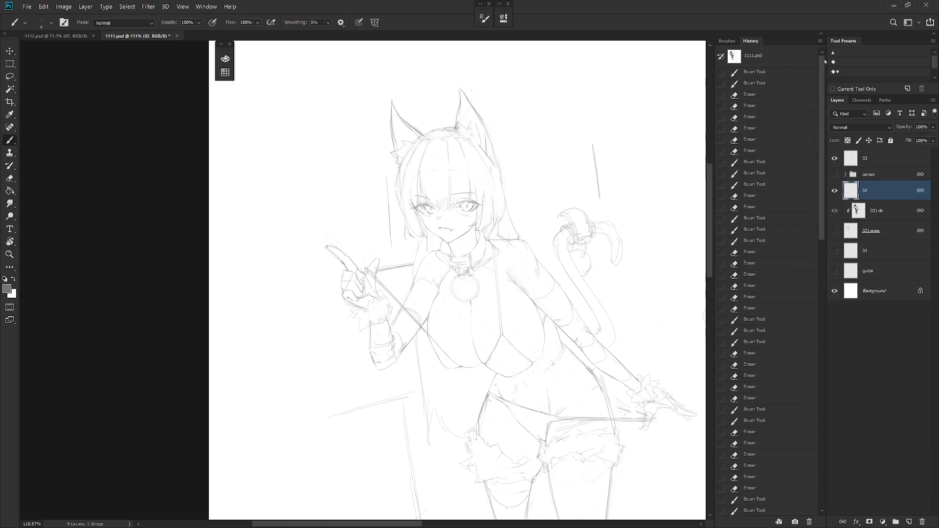
- Toggle the 02) area and 02) clr layers while viewing the opened file's coloured state
{"action": "left_click_drag", "start_coordinate": [823, 67], "coordinate": [827, 434]}
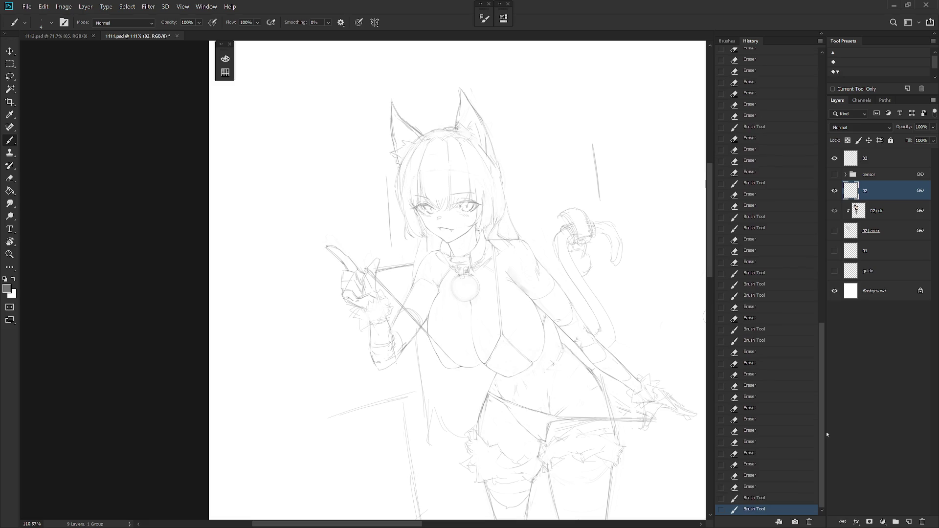
{"action": "left_click", "coordinate": [834, 230]}
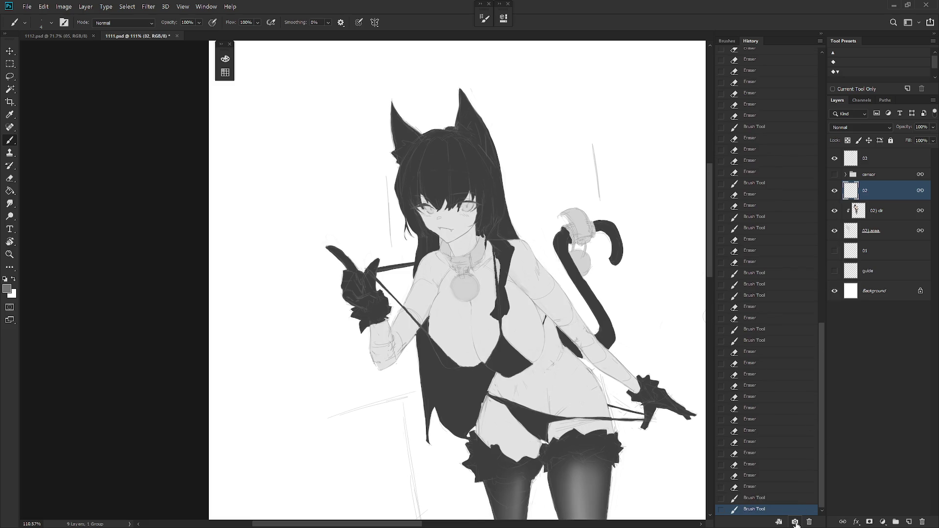
{"action": "left_click", "coordinate": [835, 232]}
{"action": "scroll", "coordinate": [818, 143], "scroll_direction": "up", "scroll_amount": 20}
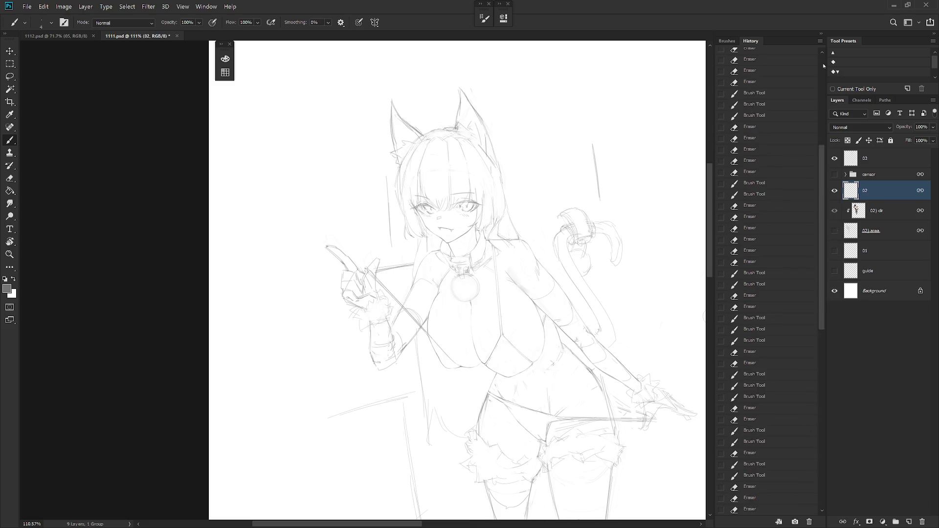
{"action": "left_click", "coordinate": [751, 56]}
{"action": "left_click", "coordinate": [836, 219]}
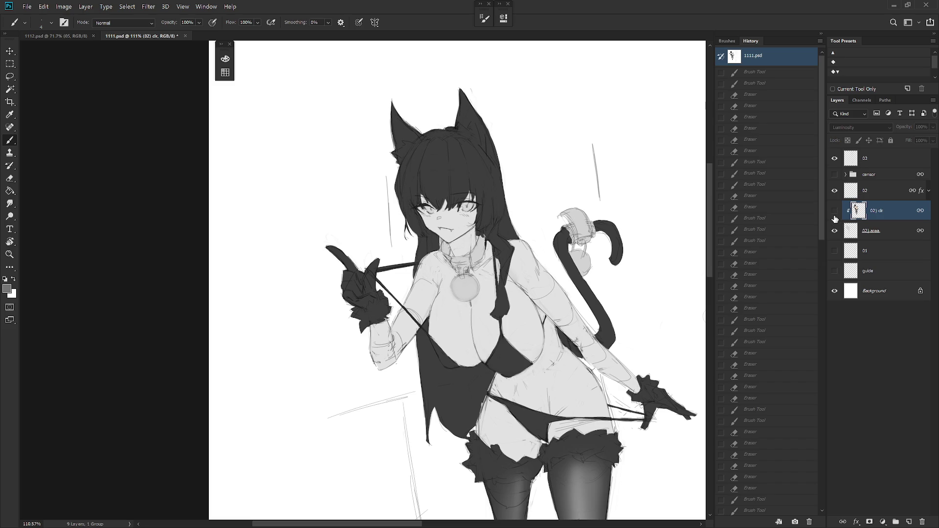
{"action": "left_click", "coordinate": [835, 211]}
{"action": "left_click", "coordinate": [835, 230]}
{"action": "scroll", "coordinate": [795, 521], "scroll_direction": "down", "scroll_amount": 15}
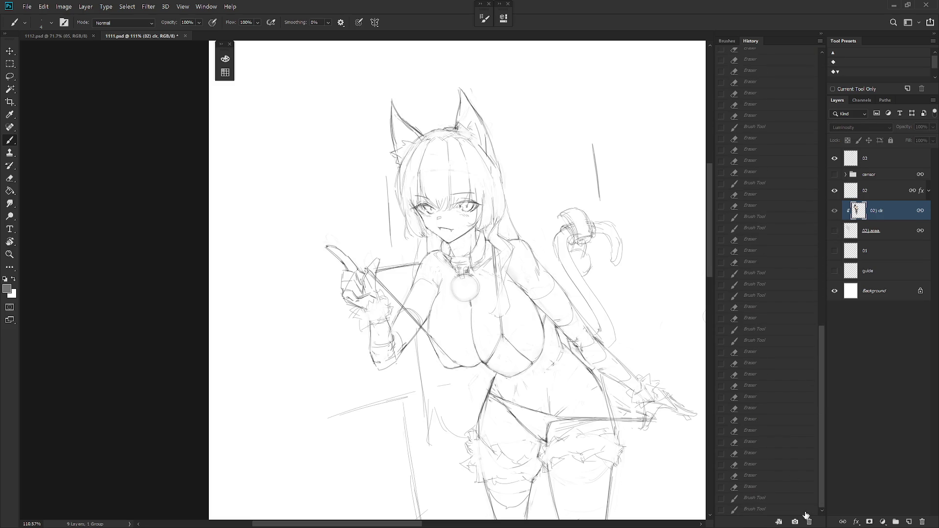
- Restore the latest drawing state from the History list
{"action": "left_click", "coordinate": [804, 510]}
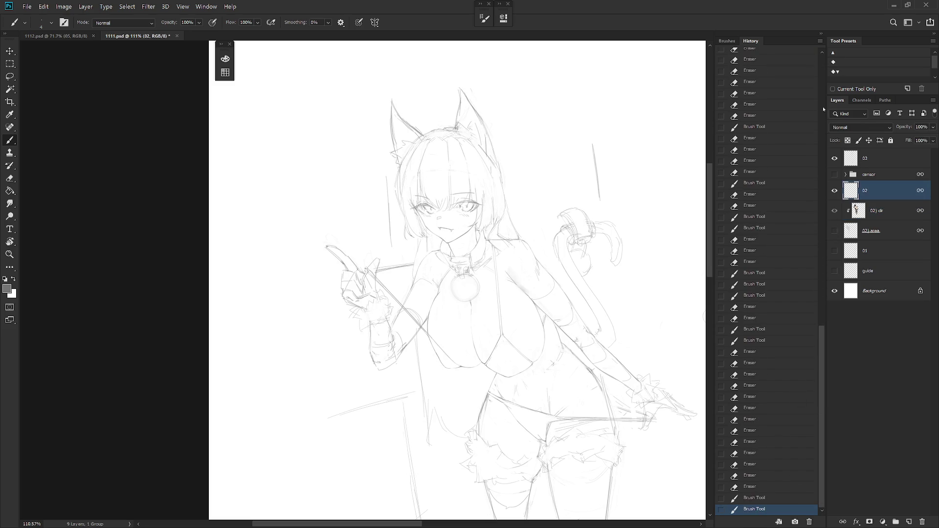
{"action": "scroll", "coordinate": [812, 113], "scroll_direction": "up", "scroll_amount": 8}
{"action": "scroll", "coordinate": [802, 83], "scroll_direction": "up", "scroll_amount": 8}
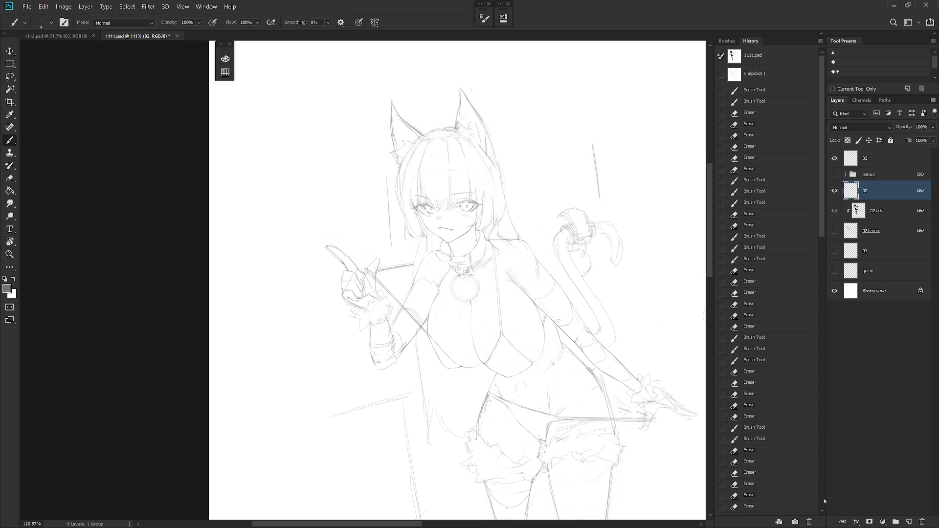
{"action": "scroll", "coordinate": [824, 502], "scroll_direction": "down", "scroll_amount": 15}
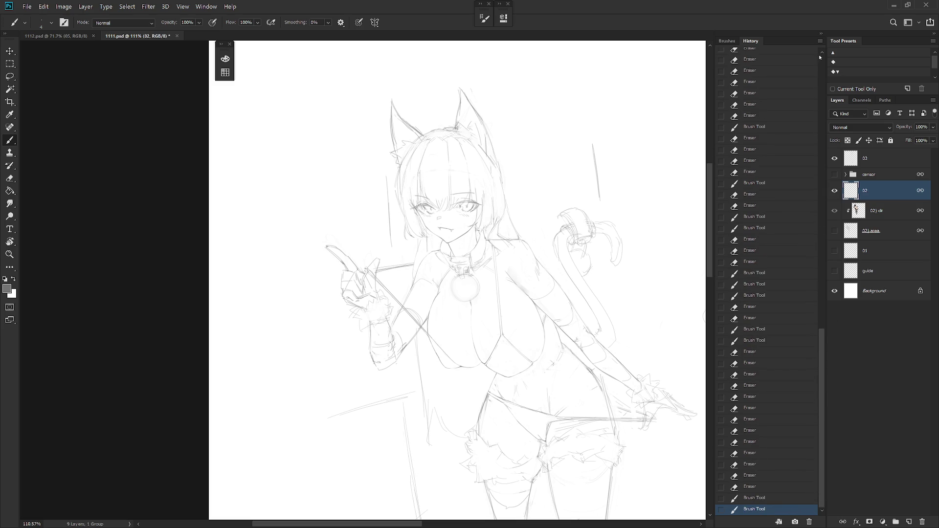
{"action": "scroll", "coordinate": [802, 73], "scroll_direction": "up", "scroll_amount": 15}
- Compare the darker-lined Snapshot 1 against the lighter Snapshot 2 state
{"action": "left_click", "coordinate": [793, 92]}
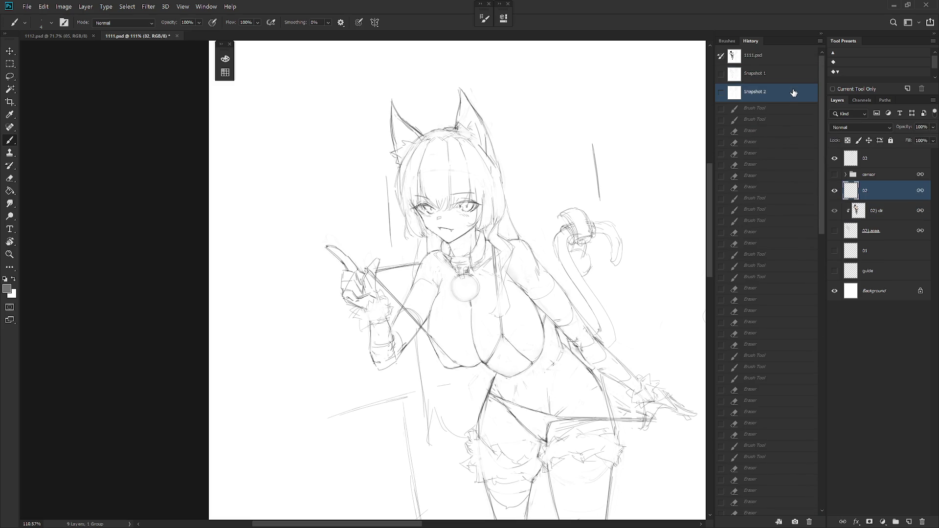
{"action": "scroll", "coordinate": [606, 293], "scroll_direction": "down", "scroll_amount": 2}
{"action": "scroll", "coordinate": [607, 293], "scroll_direction": "down", "scroll_amount": 2}
{"action": "left_click", "coordinate": [773, 78]}
{"action": "left_click", "coordinate": [777, 92]}
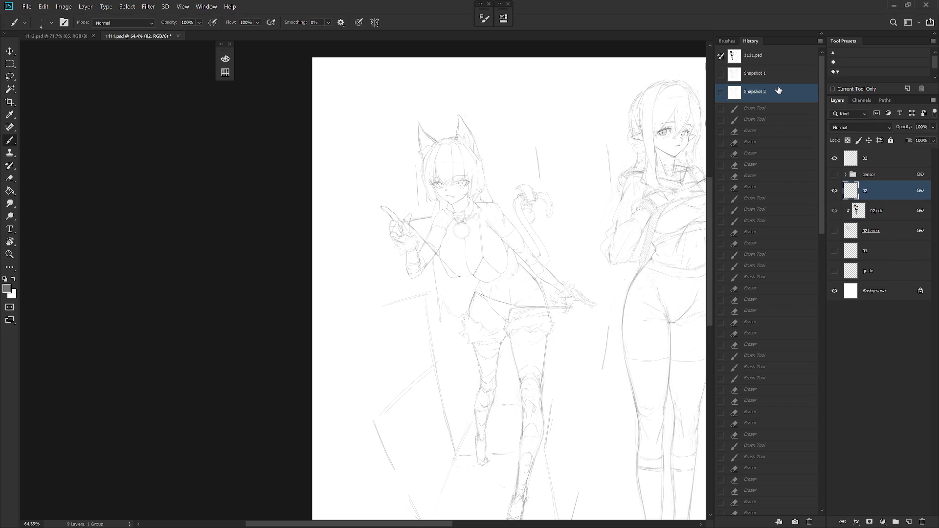
{"action": "left_click", "coordinate": [781, 79]}
{"action": "left_click", "coordinate": [779, 91]}
{"action": "left_click", "coordinate": [782, 82]}
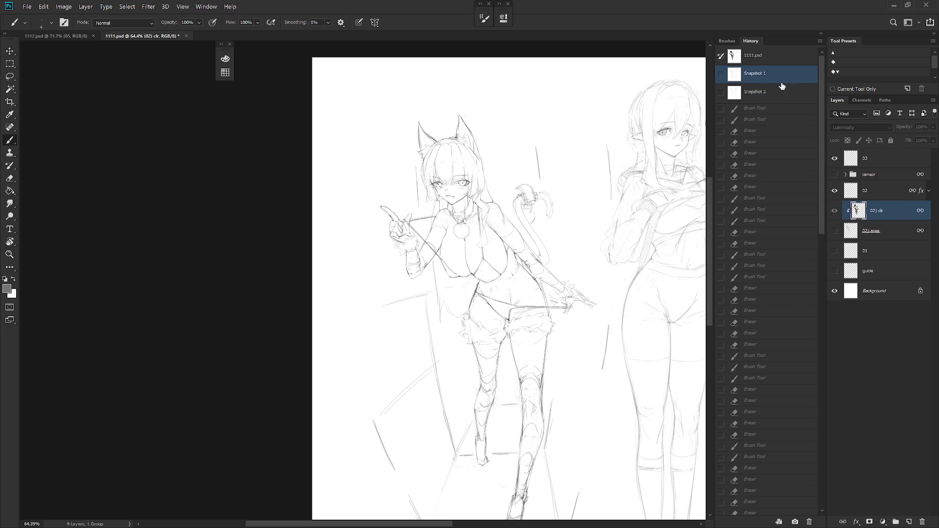
{"action": "left_click", "coordinate": [779, 92]}
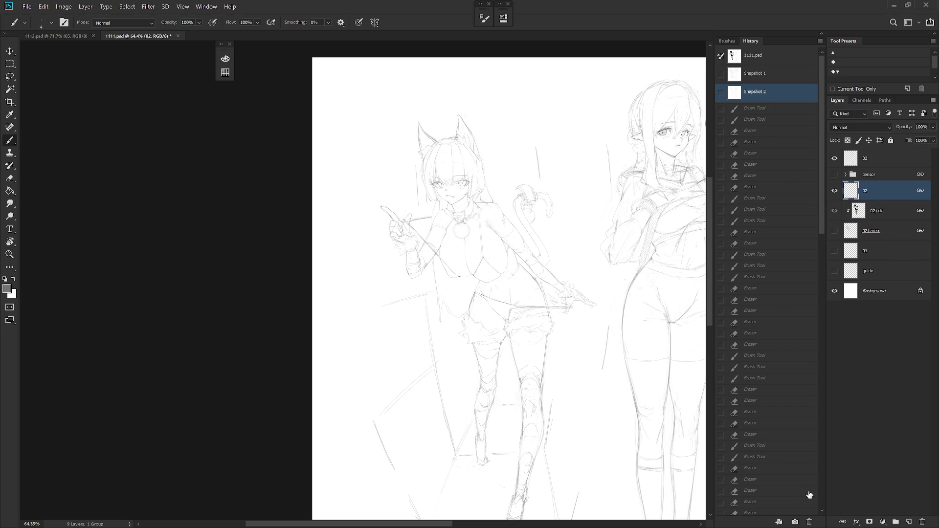
- Return to the latest history state and reveal the flat colour fills
{"action": "left_click", "coordinate": [823, 505]}
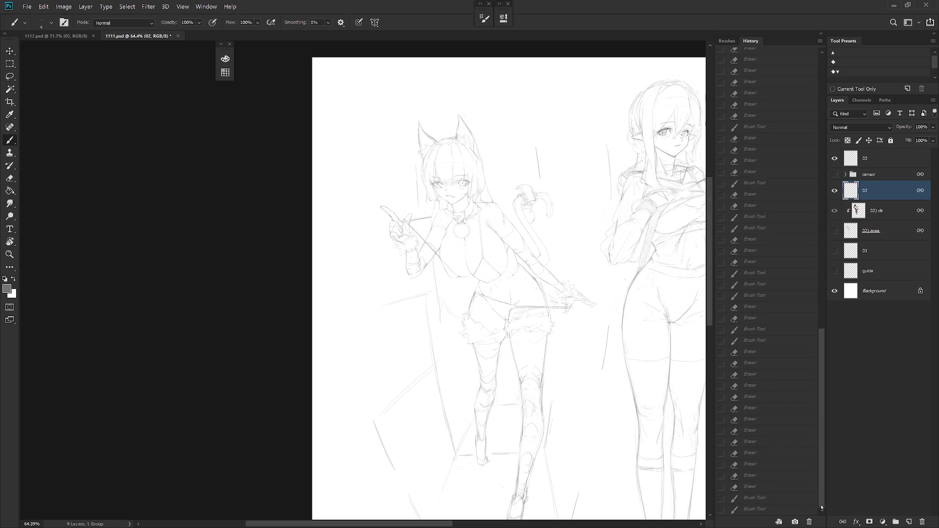
{"action": "key", "text": "ctrl+shift+z"}
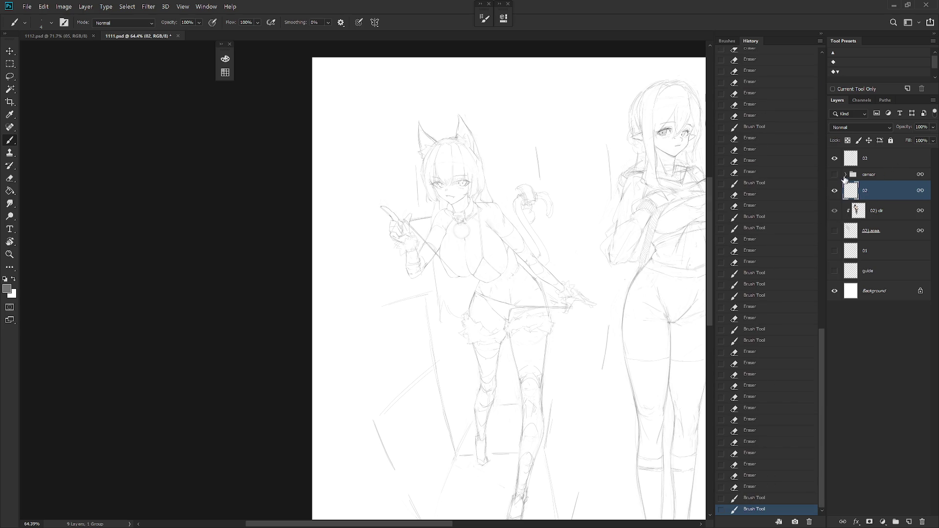
{"action": "left_click", "coordinate": [835, 230]}
- Show the CENSOR shirt group and set the clr colouring layer to Normal blending
{"action": "left_click", "coordinate": [880, 215]}
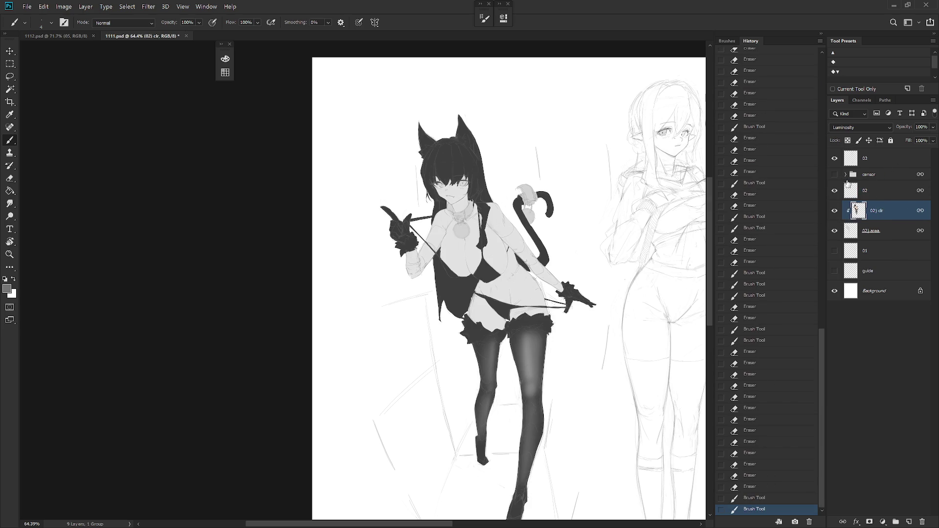
{"action": "left_click", "coordinate": [834, 174]}
{"action": "left_click", "coordinate": [861, 127]}
{"action": "left_click", "coordinate": [851, 132]}
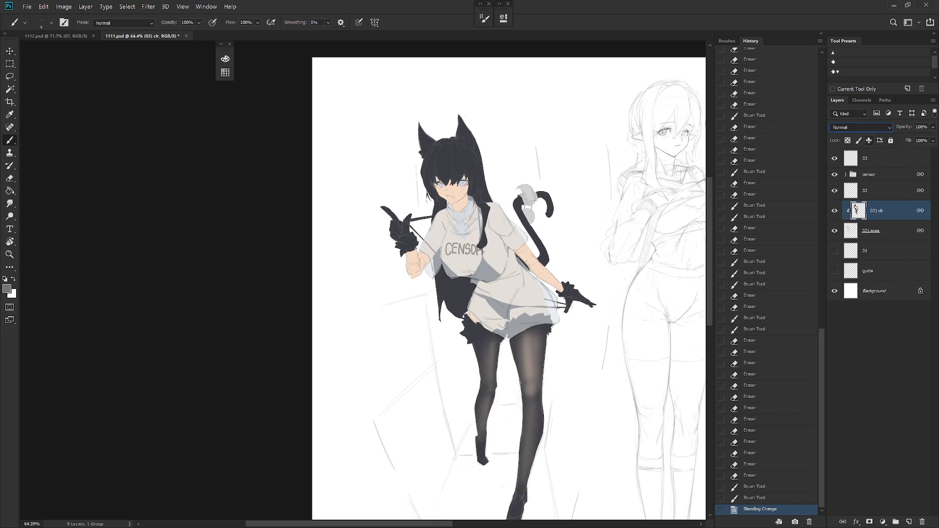
- Give line-art layer 02 a 0% fill and a dark red Color Overlay
{"action": "left_click", "coordinate": [884, 190]}
{"action": "right_click", "coordinate": [898, 193]}
{"action": "left_click", "coordinate": [814, 54]}
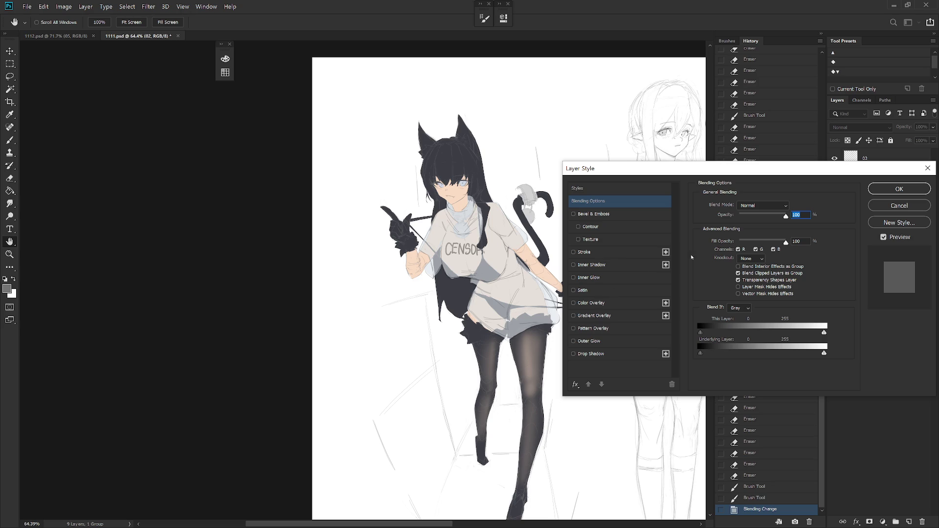
{"action": "left_click_drag", "start_coordinate": [786, 241], "coordinate": [740, 242]}
{"action": "left_click", "coordinate": [595, 302]}
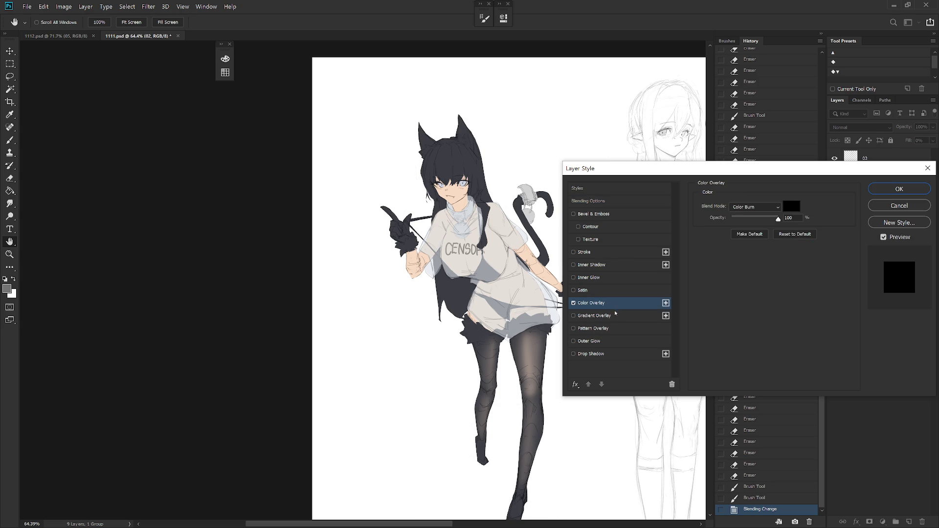
{"action": "left_click", "coordinate": [755, 207]}
{"action": "left_click", "coordinate": [753, 248]}
{"action": "left_click", "coordinate": [795, 208]}
{"action": "left_click", "coordinate": [640, 342]}
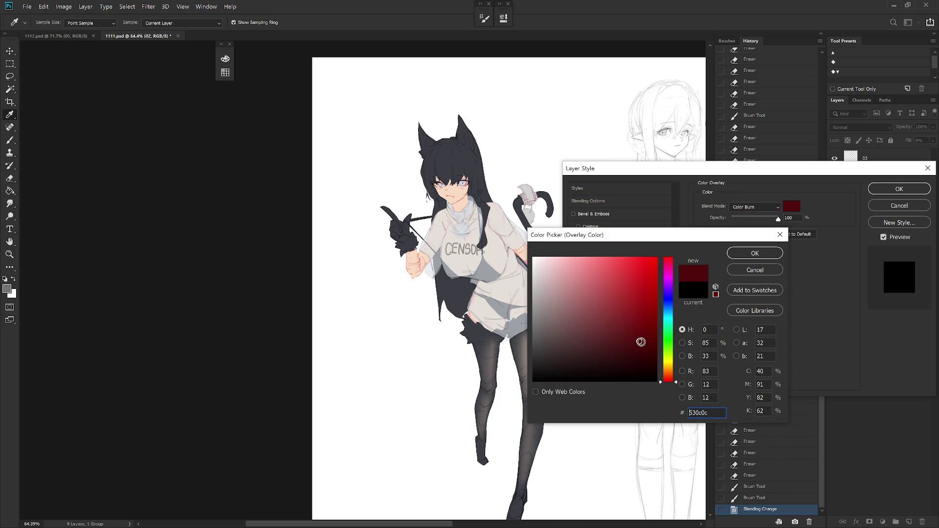
{"action": "left_click", "coordinate": [741, 253]}
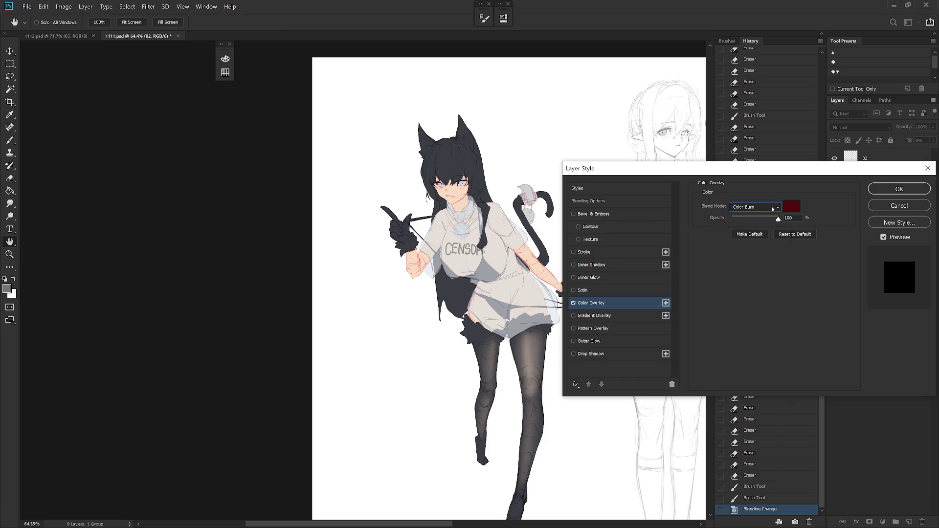
- Switch the overlay to Linear Burn with a brighter red and apply it to the lines
{"action": "left_click", "coordinate": [754, 206]}
{"action": "left_click", "coordinate": [755, 266]}
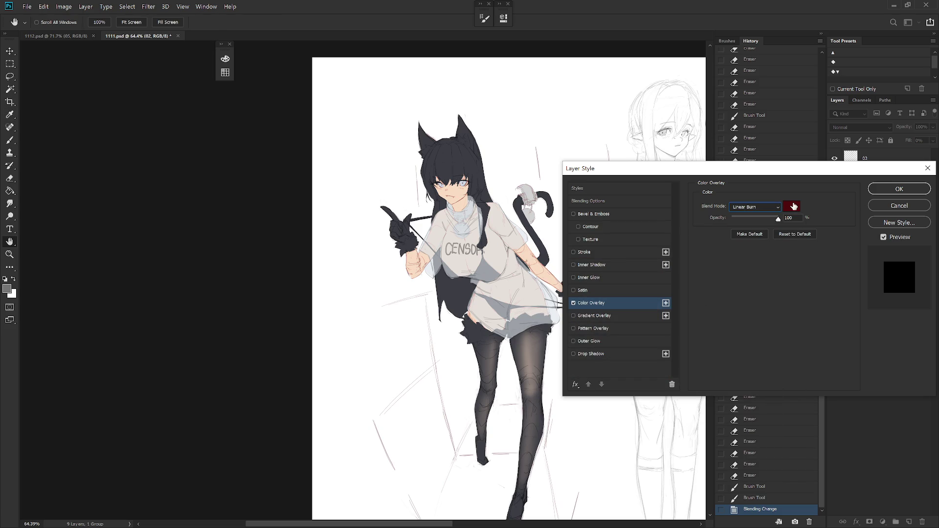
{"action": "left_click", "coordinate": [792, 207]}
{"action": "left_click_drag", "start_coordinate": [637, 272], "coordinate": [639, 279]}
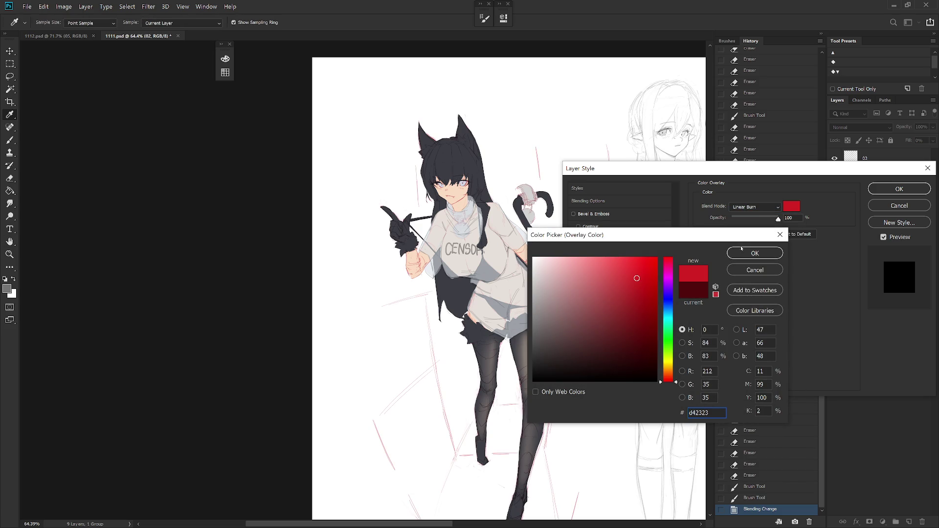
{"action": "left_click", "coordinate": [742, 250]}
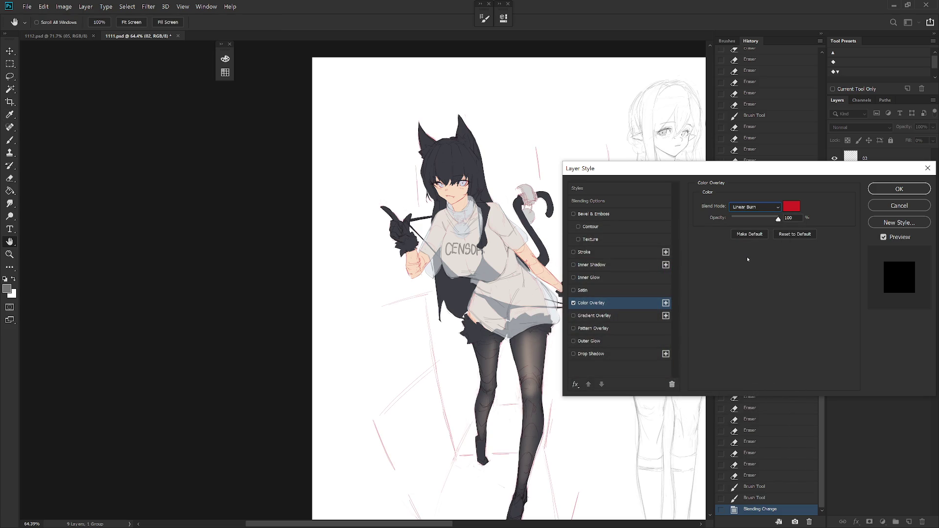
{"action": "left_click", "coordinate": [899, 189]}
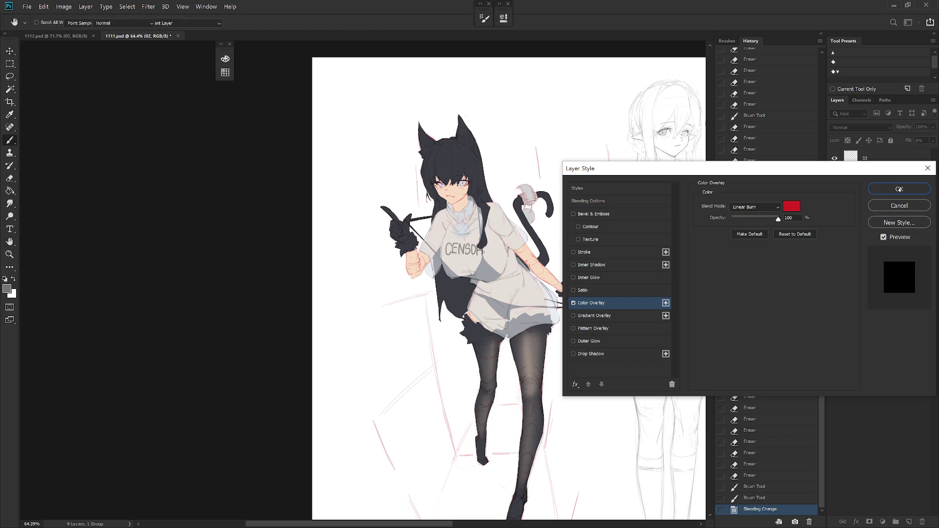
- Check the red-tinted lines across the whole character, then switch to the 1112.psd document
{"action": "left_click_drag", "start_coordinate": [538, 276], "coordinate": [538, 379]}
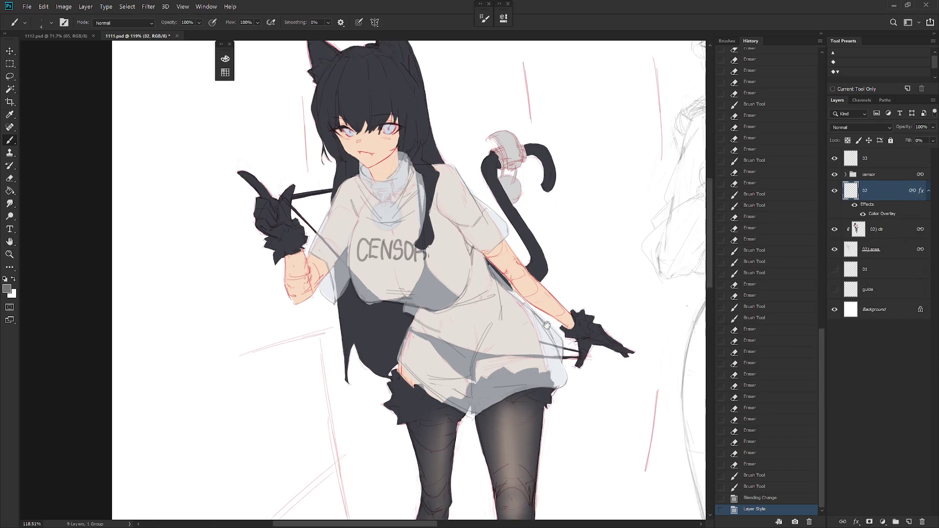
{"action": "scroll", "coordinate": [538, 379], "scroll_direction": "down", "scroll_amount": 2}
{"action": "scroll", "coordinate": [542, 376], "scroll_direction": "down", "scroll_amount": 2}
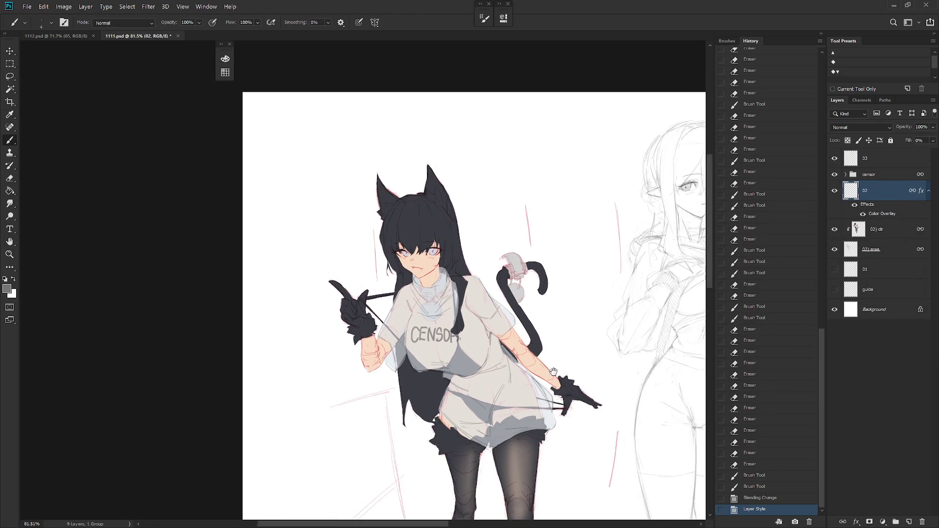
{"action": "scroll", "coordinate": [551, 372], "scroll_direction": "down", "scroll_amount": 2}
{"action": "scroll", "coordinate": [559, 366], "scroll_direction": "down", "scroll_amount": 1}
{"action": "left_click_drag", "start_coordinate": [559, 367], "coordinate": [501, 336]}
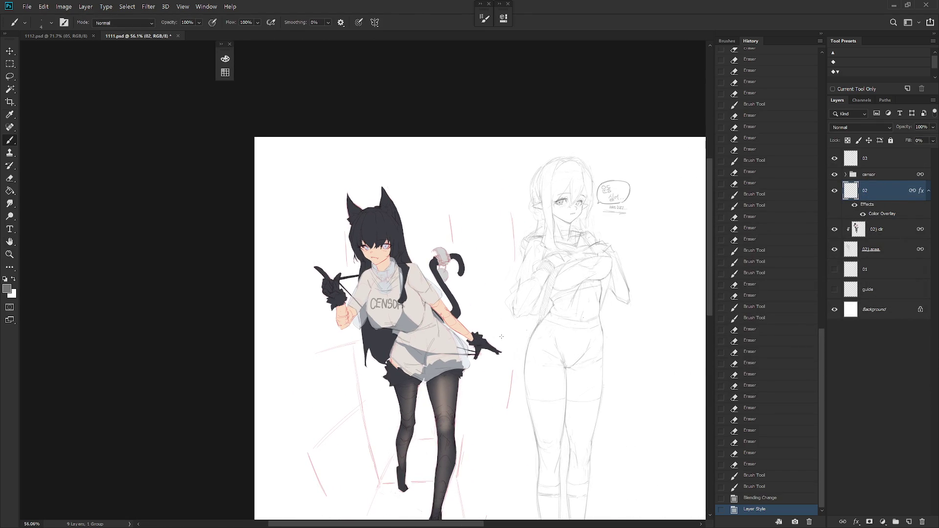
{"action": "left_click", "coordinate": [822, 33]}
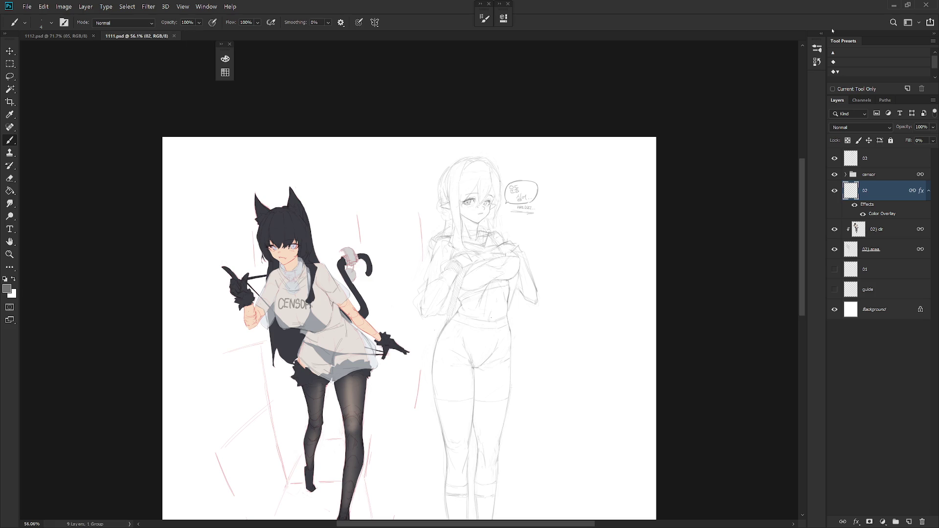
{"action": "key", "text": "ctrl+Tab"}
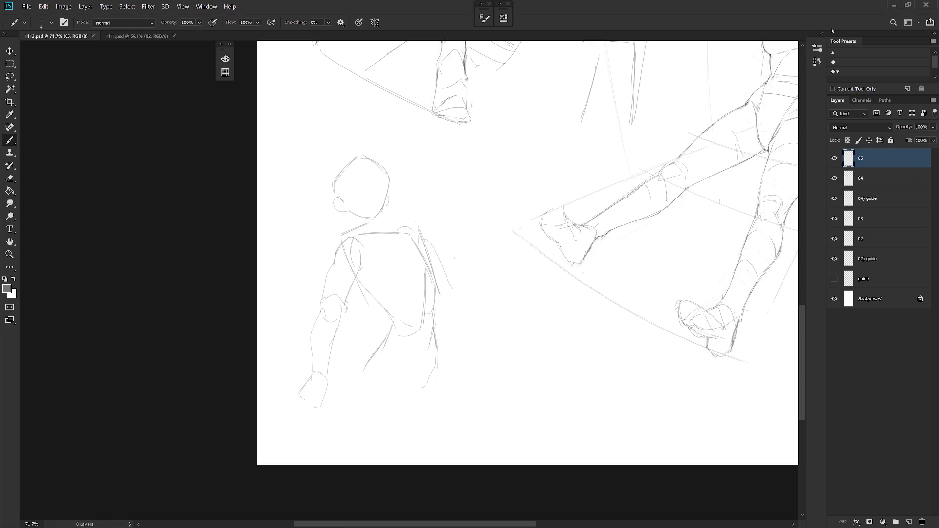
- Frame the main sketch and add a new empty Layer 1 with Ctrl+Shift+N
{"action": "left_click_drag", "start_coordinate": [643, 49], "coordinate": [497, 346]}
{"action": "scroll", "coordinate": [517, 305], "scroll_direction": "down", "scroll_amount": 3}
{"action": "scroll", "coordinate": [570, 245], "scroll_direction": "up", "scroll_amount": 1}
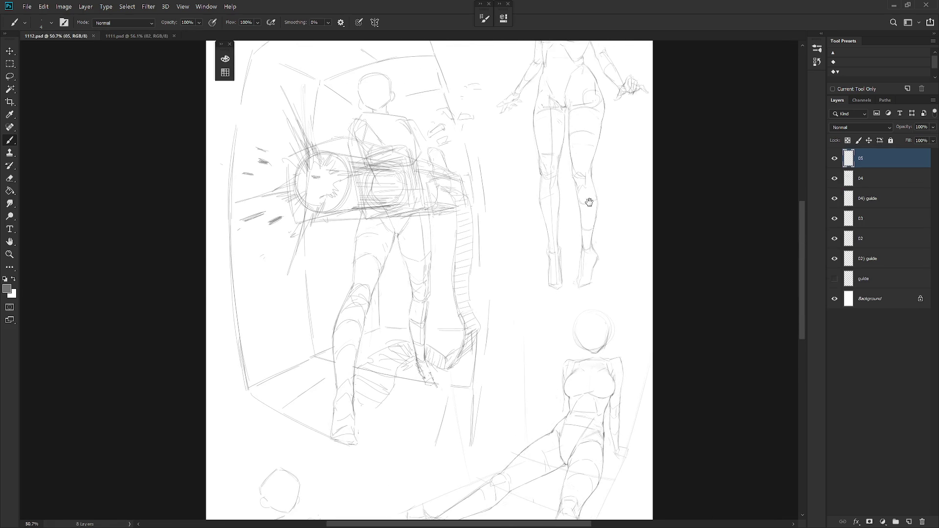
{"action": "mouse_move", "coordinate": [590, 249]}
{"action": "left_mouse_down"}
{"action": "mouse_move", "coordinate": [638, 279]}
{"action": "mouse_move", "coordinate": [659, 274]}
{"action": "left_mouse_up"}
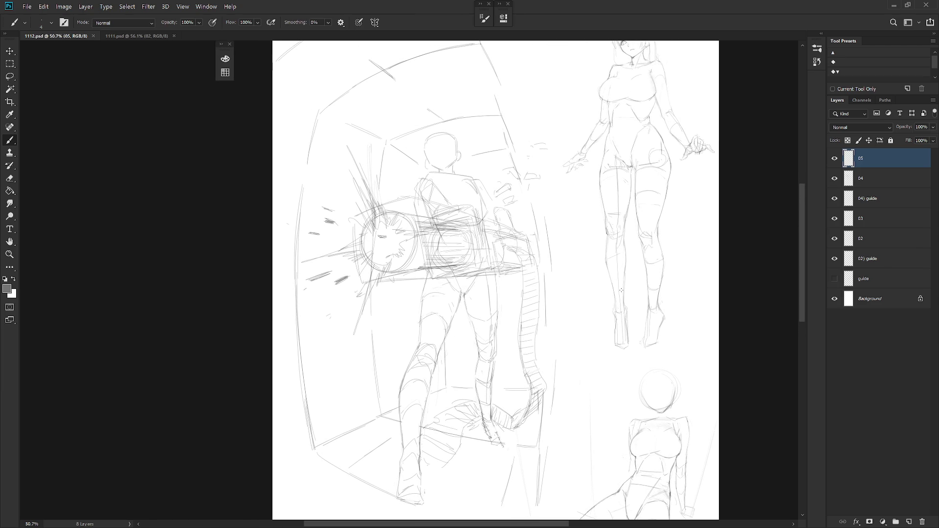
{"action": "key", "text": "ctrl+shift+n"}
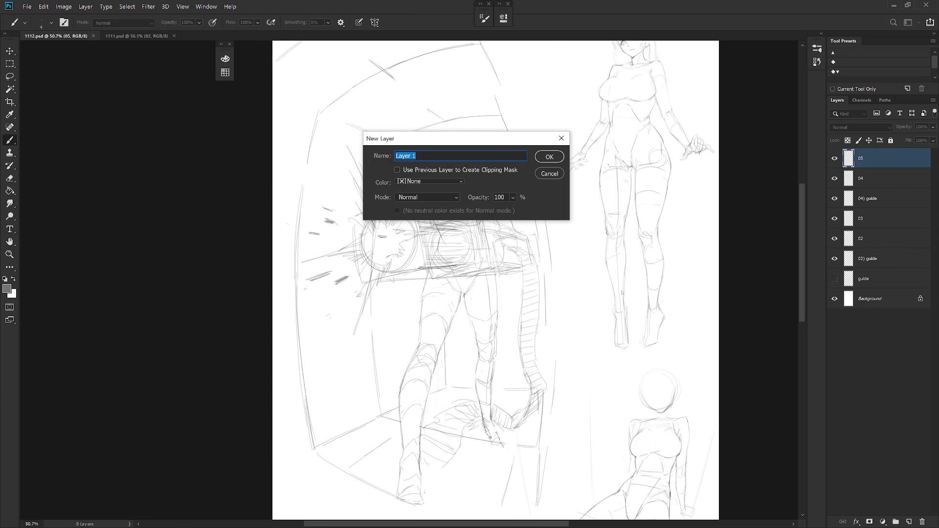
{"action": "key", "text": "Return"}
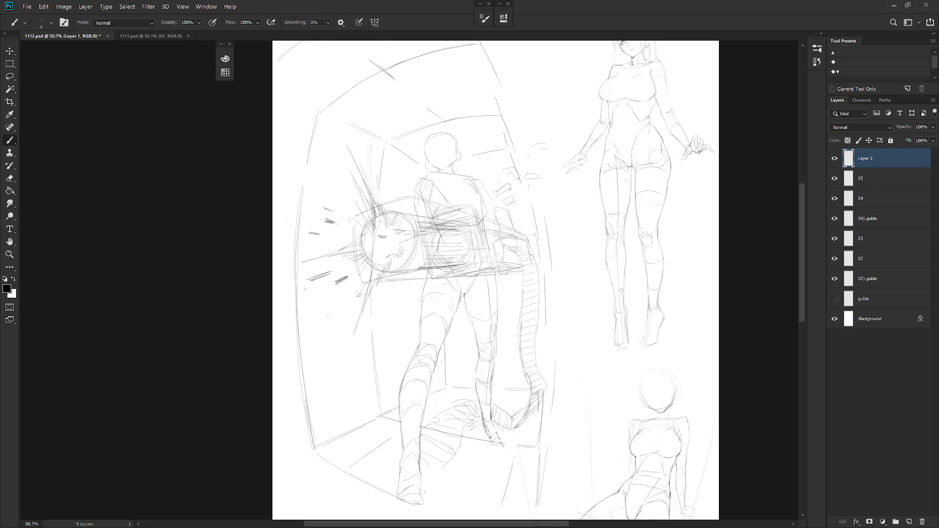
- Set red as the secondary colour, choose the Draw 01 brush, and go full screen with a white surround
{"action": "left_click", "coordinate": [225, 58]}
{"action": "left_click", "coordinate": [335, 76], "text": "alt"}
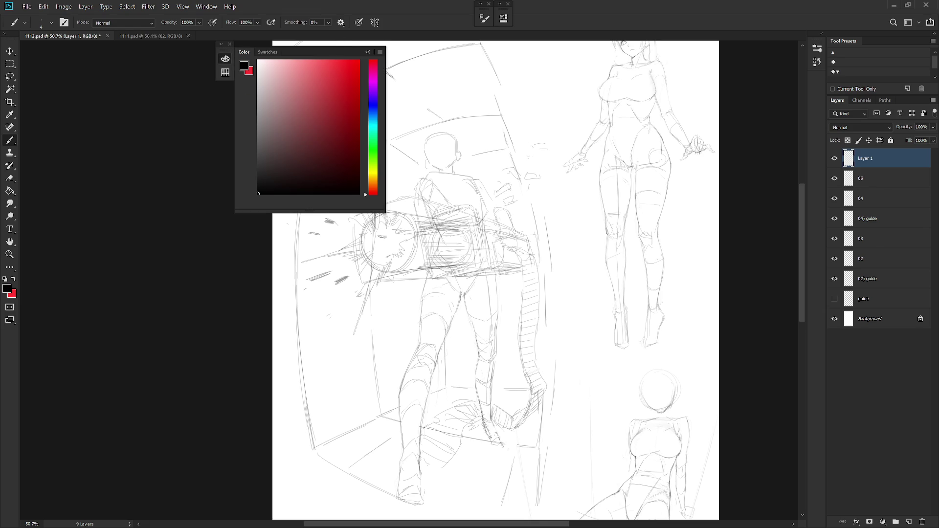
{"action": "right_click", "coordinate": [598, 334]}
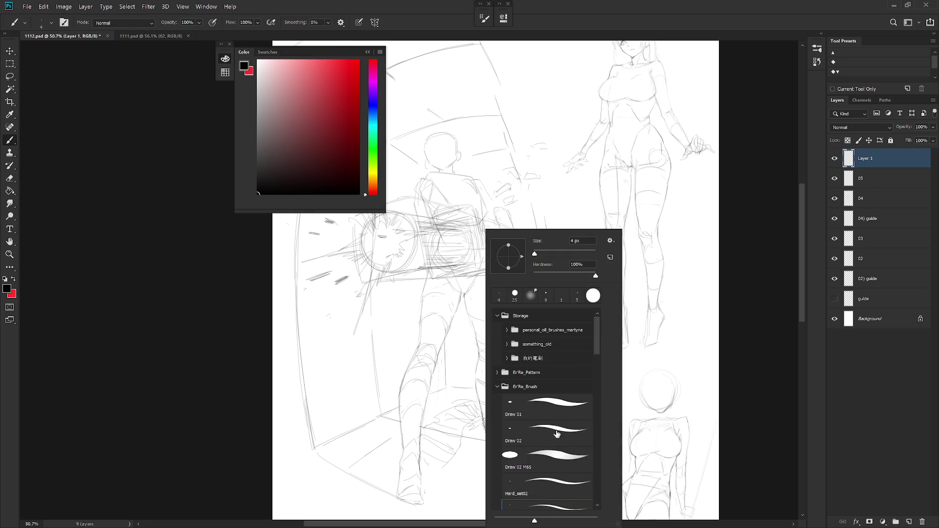
{"action": "double_click", "coordinate": [561, 419]}
{"action": "left_click_drag", "start_coordinate": [560, 419], "coordinate": [534, 407]}
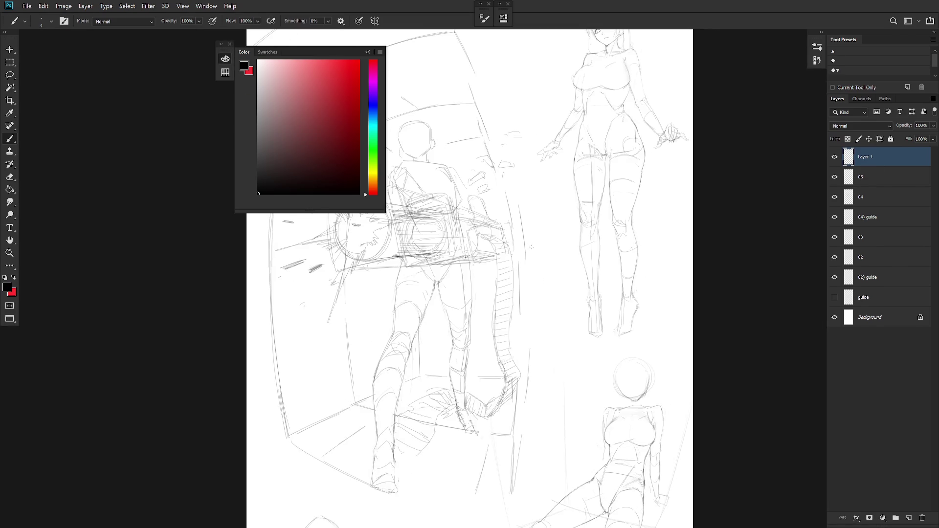
{"action": "key", "text": "f"}
{"action": "right_click", "coordinate": [760, 308]}
{"action": "left_click", "coordinate": [782, 357]}
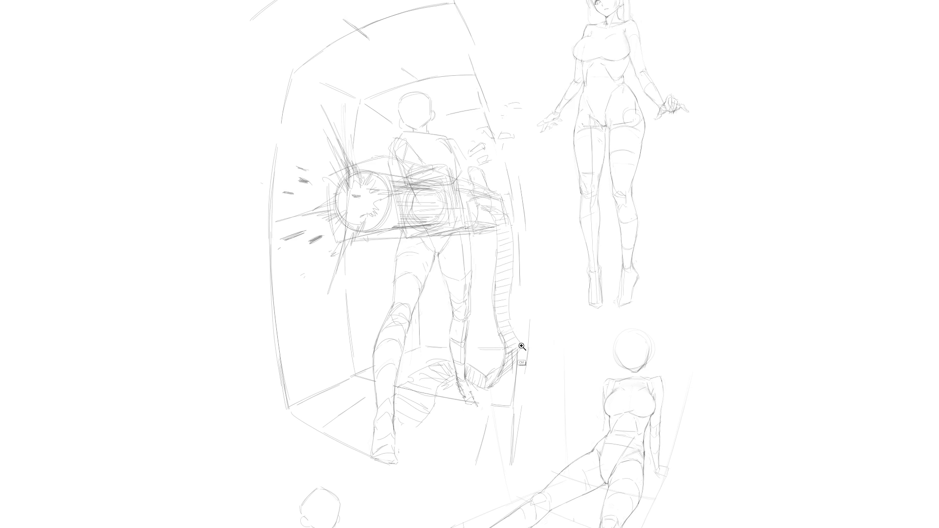
- Letter THX in thick black strokes across the main figure's torso, undoing stray strokes
{"action": "left_click", "coordinate": [526, 346], "text": "ctrl"}
{"action": "left_click_drag", "start_coordinate": [488, 348], "coordinate": [556, 377]}
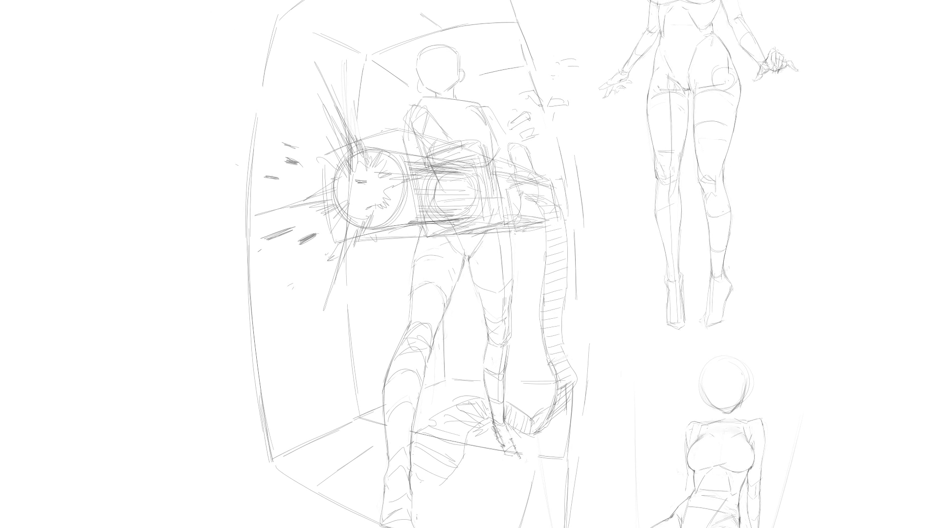
{"action": "left_click_drag", "start_coordinate": [409, 146], "coordinate": [434, 156]}
{"action": "key", "text": "ctrl+z"}
{"action": "left_click_drag", "start_coordinate": [406, 141], "coordinate": [439, 151]}
{"action": "left_click_drag", "start_coordinate": [426, 147], "coordinate": [426, 208]}
{"action": "key", "text": "ctrl+z"}
{"action": "key", "text": "ctrl+z"}
{"action": "mouse_move", "coordinate": [412, 143]}
{"action": "left_mouse_down"}
{"action": "mouse_move", "coordinate": [438, 151]}
{"action": "mouse_move", "coordinate": [423, 169]}
{"action": "mouse_move", "coordinate": [438, 173]}
{"action": "left_mouse_up"}
{"action": "mouse_move", "coordinate": [438, 161]}
{"action": "left_mouse_down"}
{"action": "mouse_move", "coordinate": [451, 158]}
{"action": "mouse_move", "coordinate": [451, 172]}
{"action": "left_mouse_up"}
{"action": "mouse_move", "coordinate": [458, 154]}
{"action": "left_mouse_down"}
{"action": "mouse_move", "coordinate": [473, 173]}
{"action": "mouse_move", "coordinate": [459, 174]}
{"action": "mouse_move", "coordinate": [497, 163]}
{"action": "left_mouse_up"}
- Add FOR beside THX and WATCHI below it, redrawing the W larger
{"action": "left_click_drag", "start_coordinate": [486, 173], "coordinate": [518, 180]}
{"action": "left_click_drag", "start_coordinate": [523, 177], "coordinate": [509, 186]}
{"action": "mouse_move", "coordinate": [425, 190]}
{"action": "left_mouse_down"}
{"action": "mouse_move", "coordinate": [427, 214]}
{"action": "mouse_move", "coordinate": [452, 187]}
{"action": "left_mouse_up"}
{"action": "left_click_drag", "start_coordinate": [453, 188], "coordinate": [457, 214]}
{"action": "key", "text": "ctrl+z"}
{"action": "key", "text": "ctrl+z"}
{"action": "left_click_drag", "start_coordinate": [424, 187], "coordinate": [429, 215]}
{"action": "mouse_move", "coordinate": [430, 215]}
{"action": "left_mouse_down"}
{"action": "mouse_move", "coordinate": [447, 187]}
{"action": "mouse_move", "coordinate": [473, 215]}
{"action": "mouse_move", "coordinate": [467, 203]}
{"action": "mouse_move", "coordinate": [491, 184]}
{"action": "left_mouse_up"}
{"action": "left_click", "coordinate": [453, 214]}
{"action": "mouse_move", "coordinate": [483, 187]}
{"action": "left_mouse_down"}
{"action": "mouse_move", "coordinate": [481, 216]}
{"action": "mouse_move", "coordinate": [502, 214]}
{"action": "left_mouse_up"}
{"action": "mouse_move", "coordinate": [503, 190]}
{"action": "left_mouse_down"}
{"action": "mouse_move", "coordinate": [504, 213]}
{"action": "mouse_move", "coordinate": [514, 202]}
{"action": "mouse_move", "coordinate": [513, 215]}
{"action": "mouse_move", "coordinate": [523, 216]}
{"action": "left_mouse_up"}
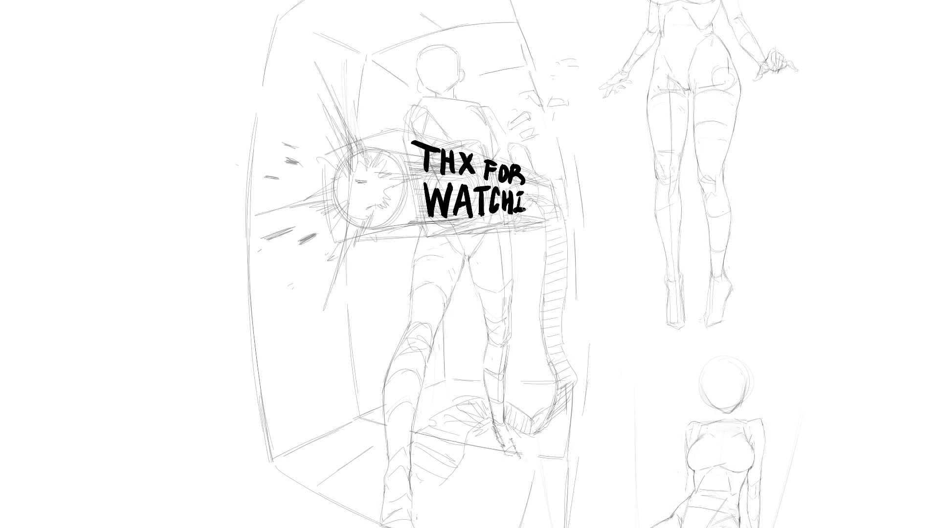